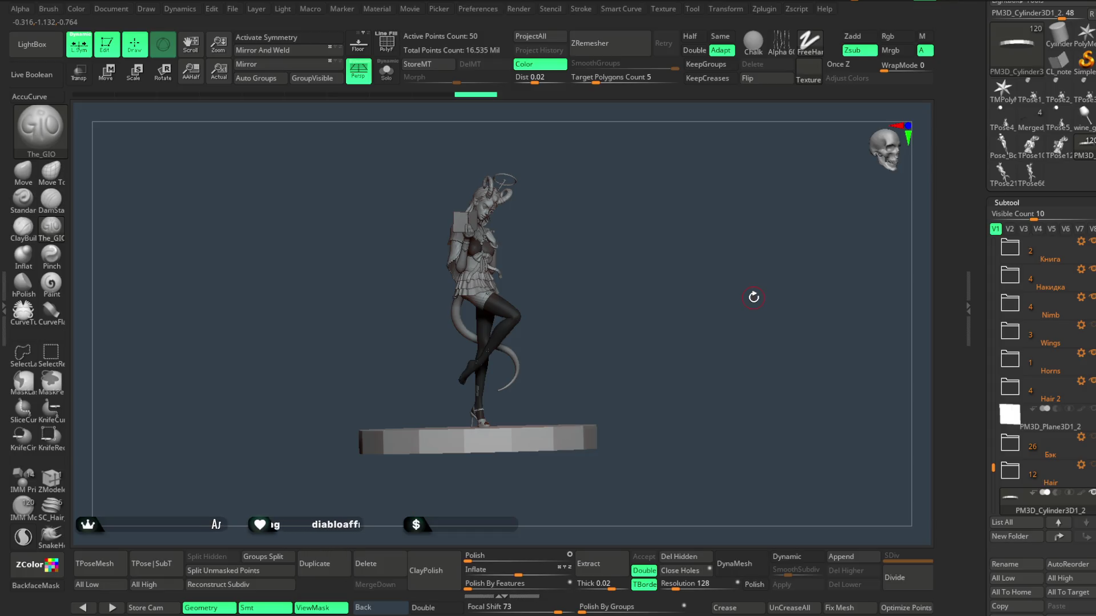
- Make skirt subtool 36_01 active and pick the Move Topological brush
mouse_move(610, 245)
left_mouse_down()
mouse_move(589, 243)
mouse_move(604, 350)
mouse_move(641, 293)
mouse_move(629, 306)
mouse_move(645, 301)
left_mouse_up()
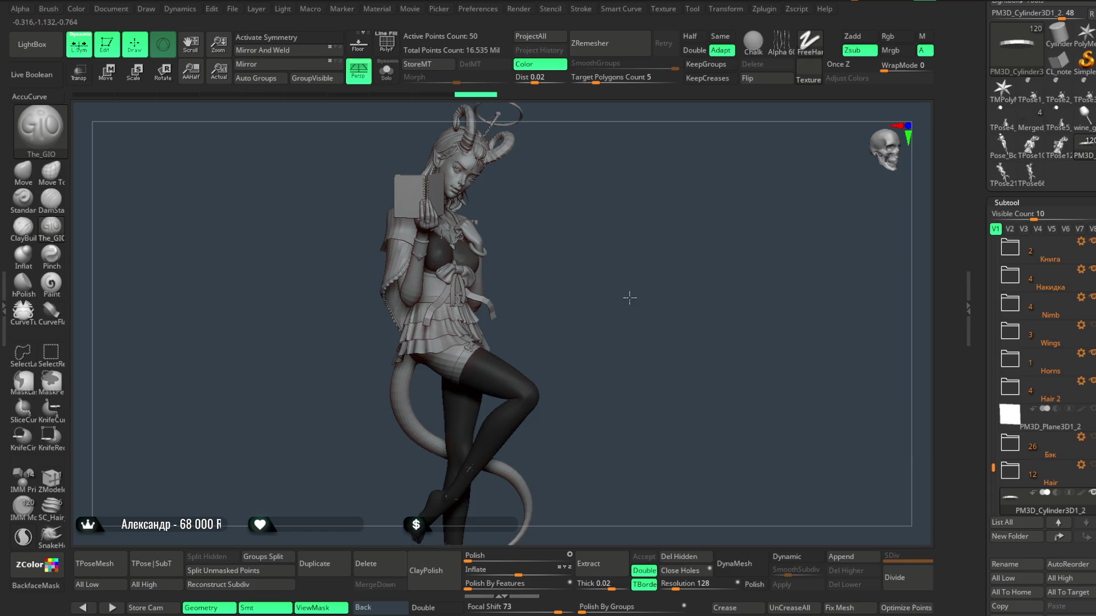
mouse_move(628, 274)
left_mouse_down("alt")
mouse_move(618, 301)
mouse_move(632, 244)
mouse_move(636, 262)
mouse_move(621, 245)
mouse_move(625, 286)
mouse_move(609, 279)
mouse_move(679, 279)
mouse_move(628, 291)
mouse_move(641, 240)
mouse_move(638, 299)
mouse_move(639, 255)
mouse_move(632, 264)
mouse_move(638, 279)
mouse_move(656, 215)
mouse_move(644, 311)
mouse_move(628, 331)
left_mouse_up("alt")
left_click(509, 370, "alt")
mouse_move(596, 266)
left_mouse_down()
mouse_move(599, 281)
mouse_move(658, 194)
mouse_move(646, 280)
mouse_move(660, 260)
mouse_move(643, 225)
mouse_move(653, 261)
mouse_move(636, 259)
mouse_move(656, 302)
left_mouse_up()
left_click(57, 184)
- Turn on PolyF and Solo so the skirt shows alone in polygroup colours
mouse_move(460, 340)
left_mouse_down()
mouse_move(565, 234)
mouse_move(575, 205)
mouse_move(597, 223)
mouse_move(616, 166)
mouse_move(605, 183)
left_mouse_up()
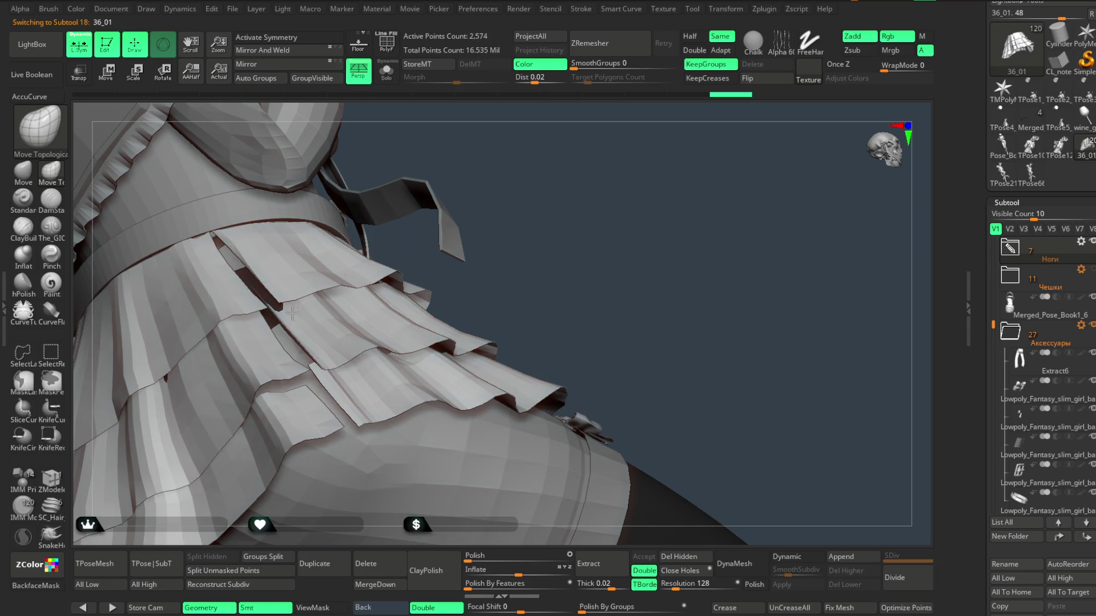
mouse_move(371, 137)
left_mouse_down()
mouse_move(433, 148)
mouse_move(483, 194)
mouse_move(570, 188)
left_mouse_up()
key("space")
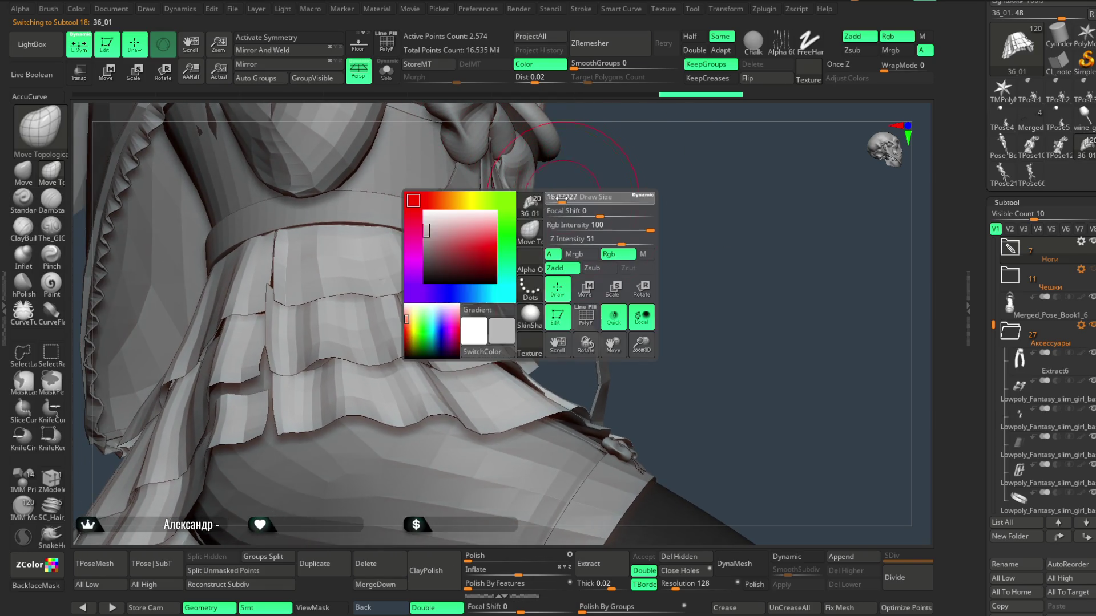
left_click(387, 52)
left_click(386, 70)
mouse_move(426, 142)
left_mouse_down()
mouse_move(660, 176)
mouse_move(661, 213)
mouse_move(749, 125)
mouse_move(685, 171)
left_mouse_up()
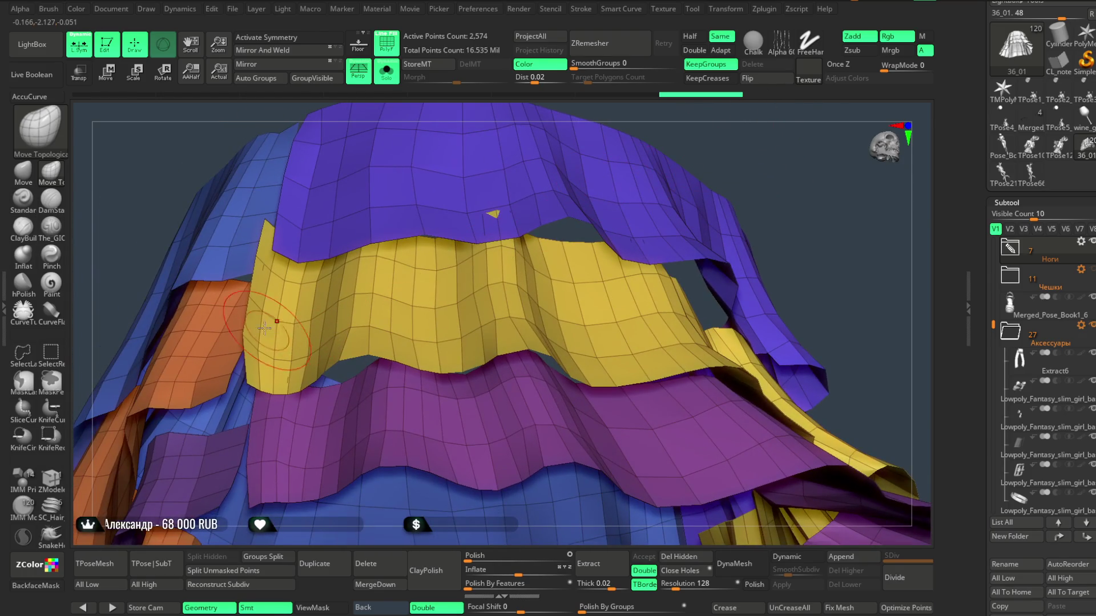
- Lasso-hide a small strip of the skirt's polygons with Ctrl+Shift
key("ctrl+shift")
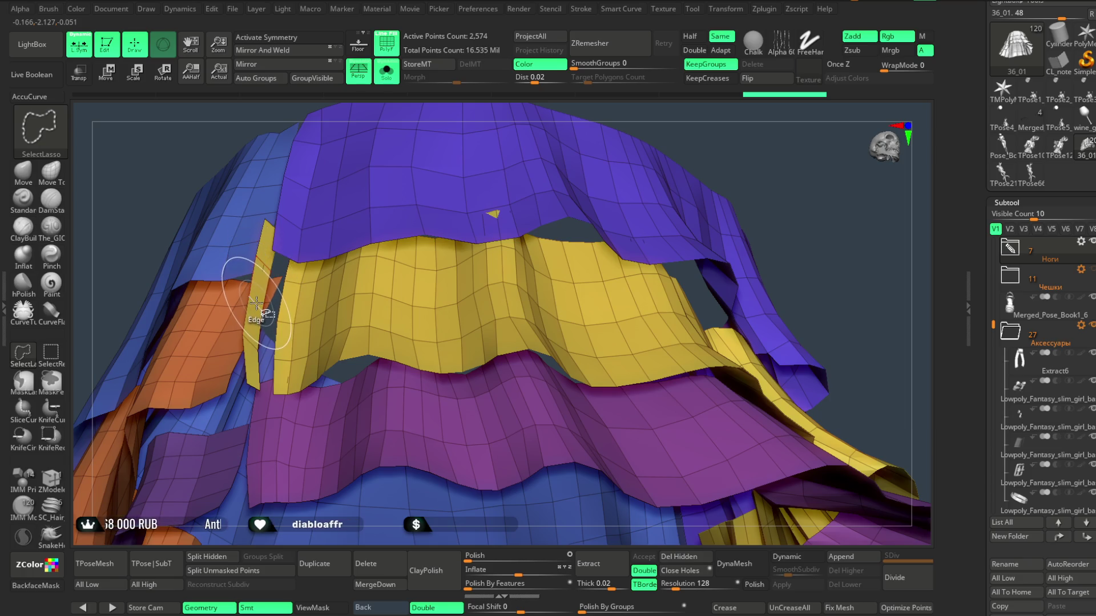
mouse_move(799, 137)
left_mouse_down()
mouse_move(765, 190)
mouse_move(752, 369)
left_mouse_up()
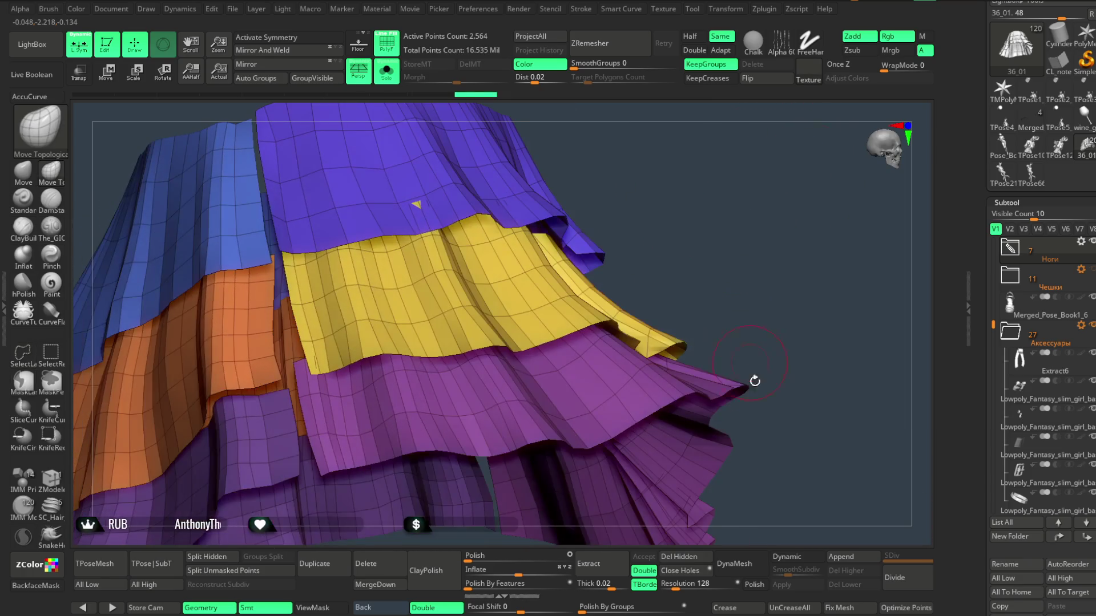
mouse_move(756, 297)
left_mouse_down()
mouse_move(761, 264)
mouse_move(782, 247)
mouse_move(602, 266)
left_mouse_up()
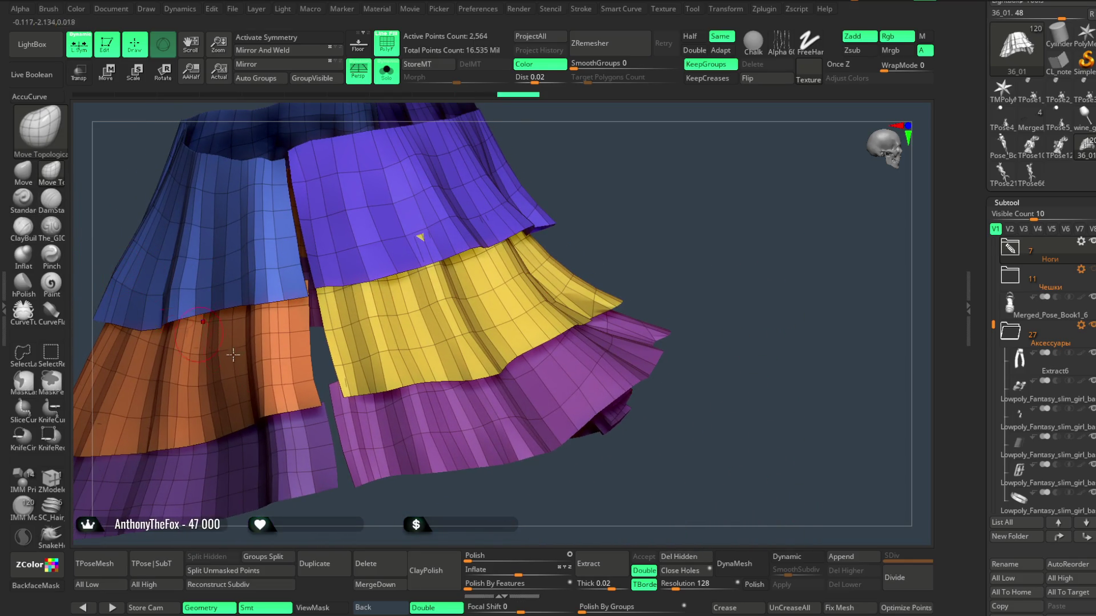
- Rotate around the skirt to inspect the ruffle tiers and waistband from several sides
key("space")
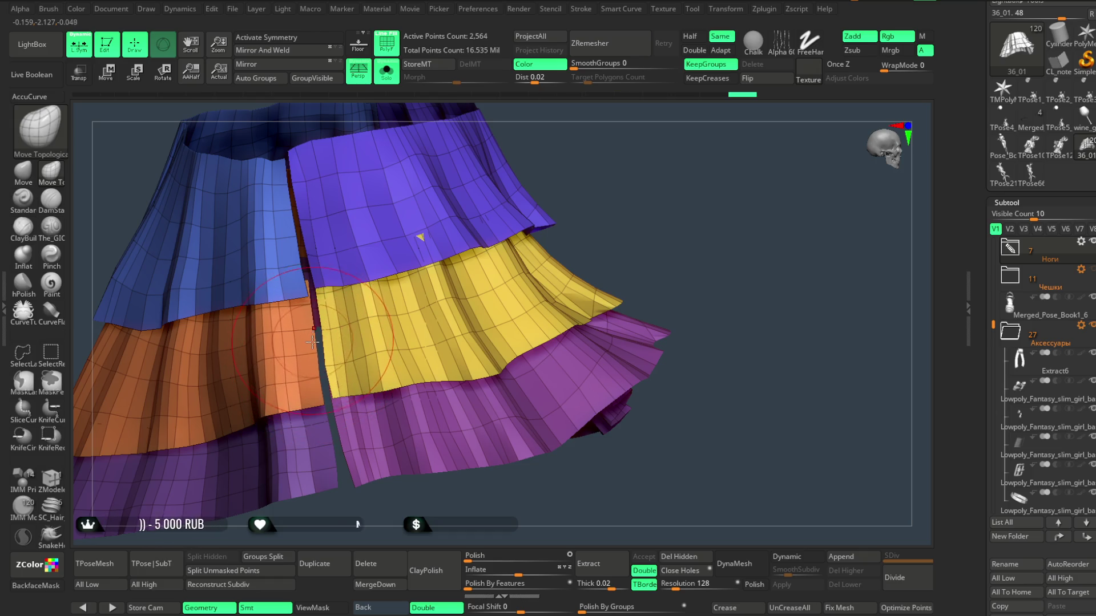
mouse_move(348, 487)
left_mouse_down("alt")
mouse_move(349, 444)
mouse_move(354, 460)
left_mouse_up("alt")
key("space")
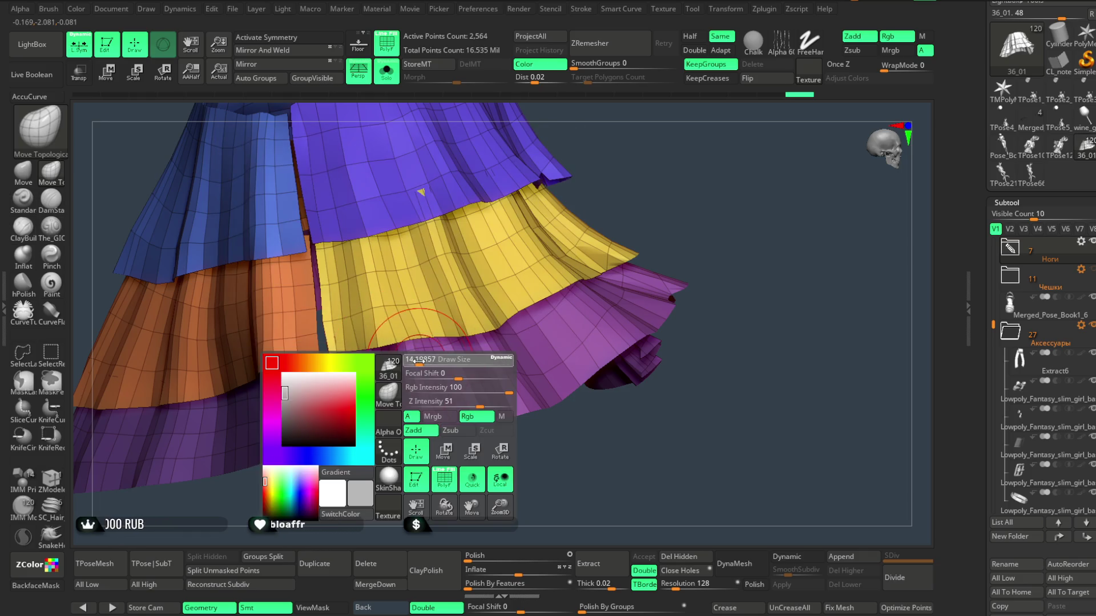
left_click_drag(411, 482, 412, 508)
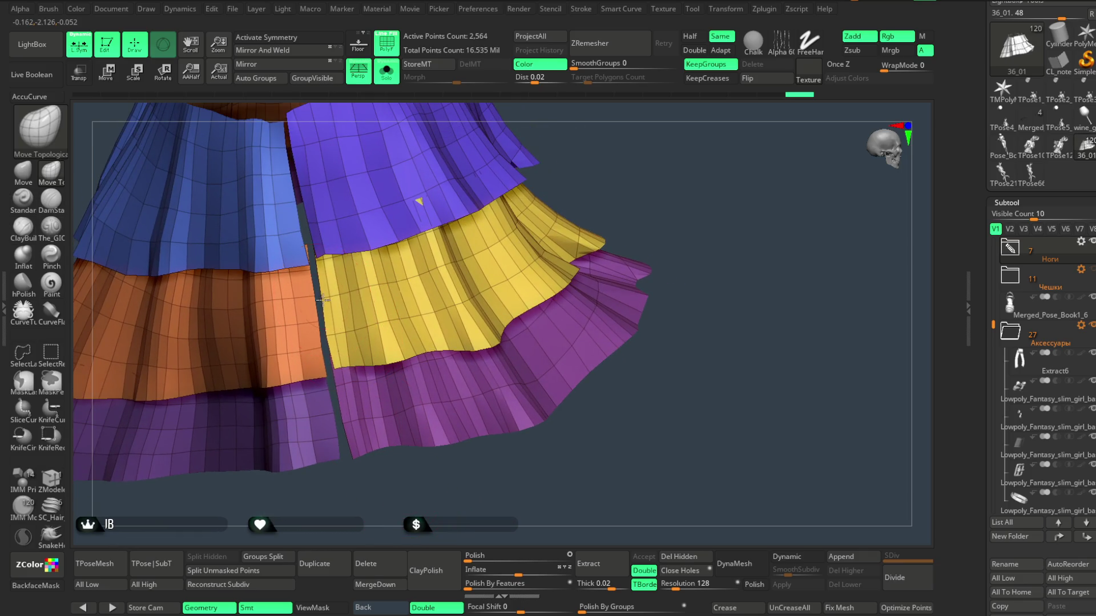
right_click_drag(328, 333, 341, 378)
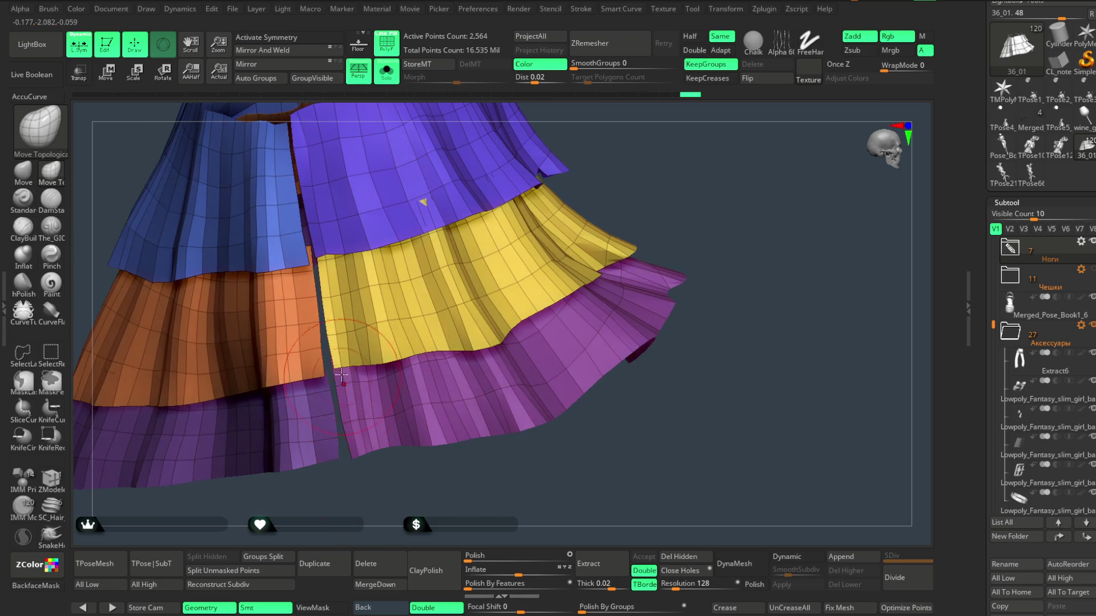
mouse_move(617, 157)
left_mouse_down()
mouse_move(568, 215)
mouse_move(365, 264)
mouse_move(501, 166)
mouse_move(362, 307)
left_mouse_up()
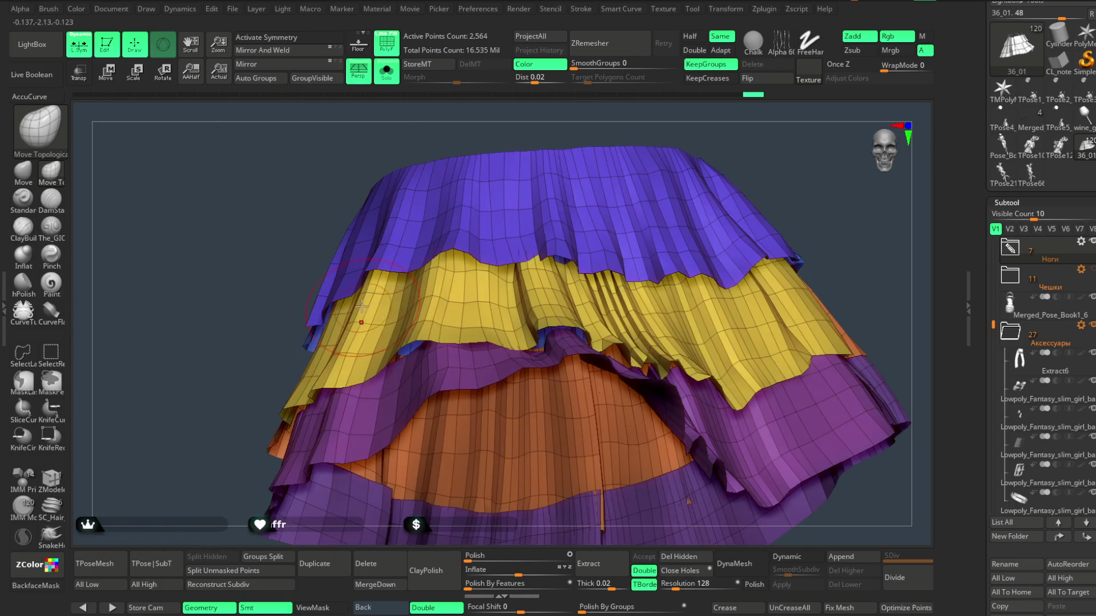
mouse_move(228, 440)
left_mouse_down()
mouse_move(291, 432)
mouse_move(242, 435)
mouse_move(247, 454)
left_mouse_up()
key("space")
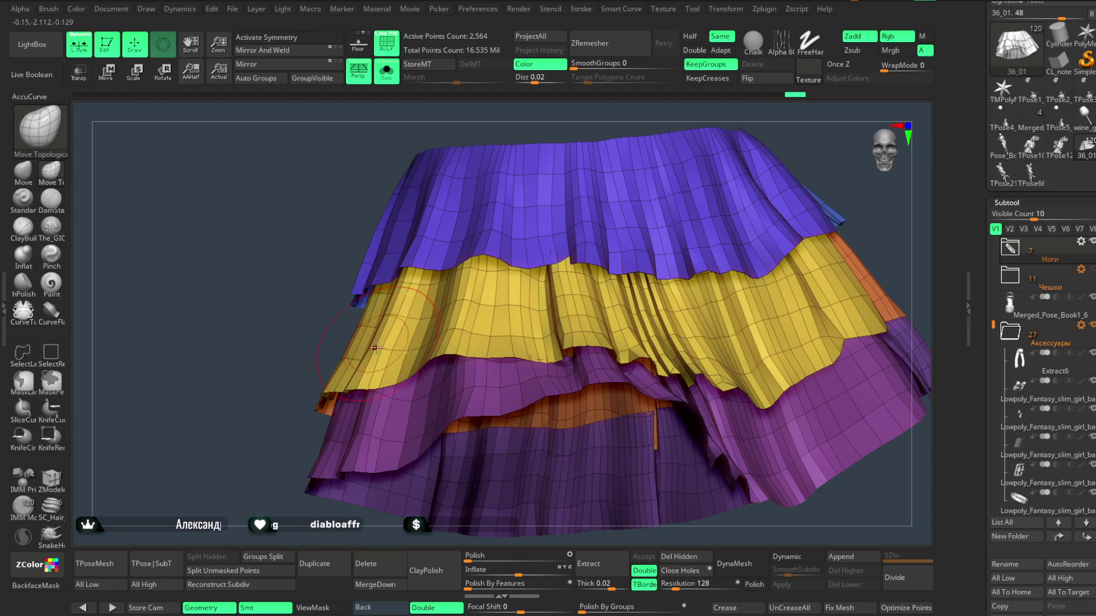
left_click_drag(374, 347, 502, 268)
key("space")
left_click_drag(561, 151, 400, 285)
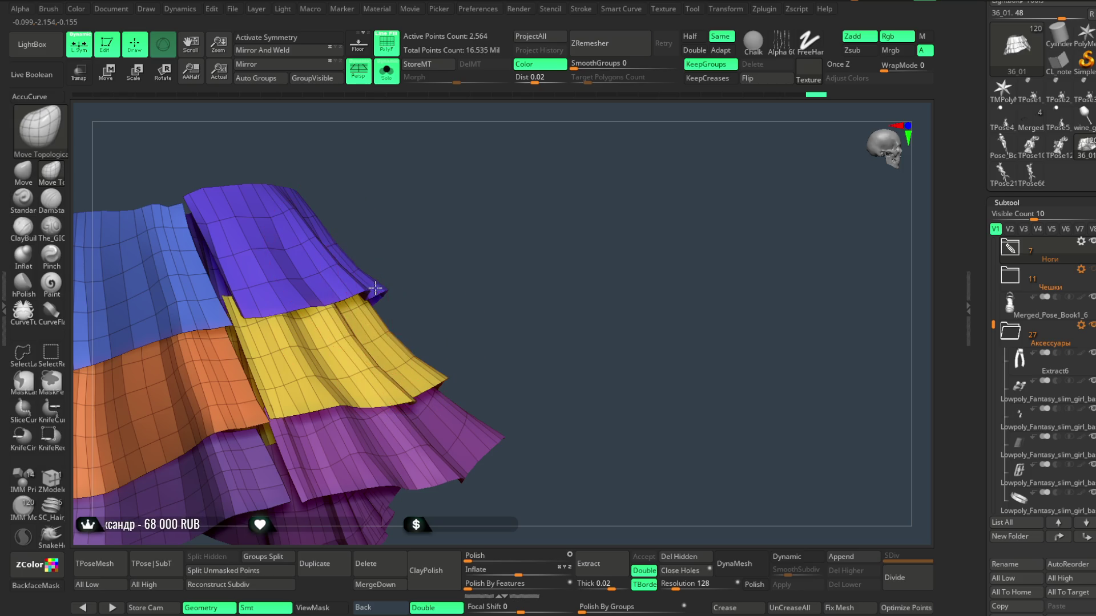
key("space")
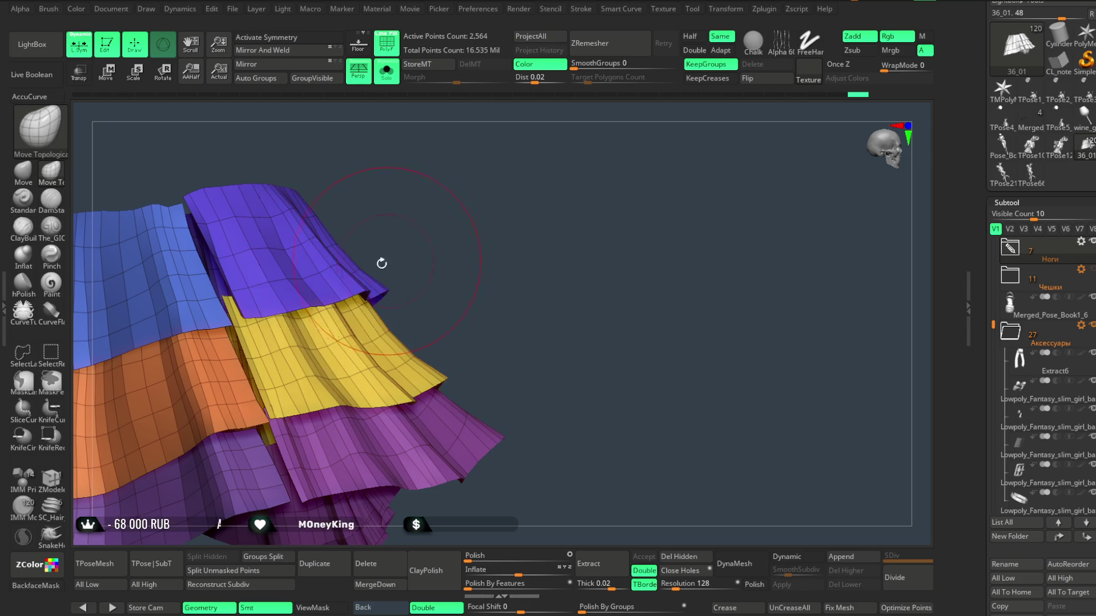
mouse_move(400, 261)
left_mouse_down()
mouse_move(439, 264)
mouse_move(428, 306)
mouse_move(469, 331)
left_mouse_up()
mouse_move(508, 295)
left_mouse_down()
mouse_move(331, 423)
mouse_move(447, 443)
mouse_move(445, 454)
mouse_move(467, 346)
mouse_move(456, 392)
mouse_move(450, 357)
left_mouse_up()
mouse_move(507, 192)
left_mouse_down()
mouse_move(511, 316)
mouse_move(519, 208)
mouse_move(528, 252)
mouse_move(502, 318)
left_mouse_up()
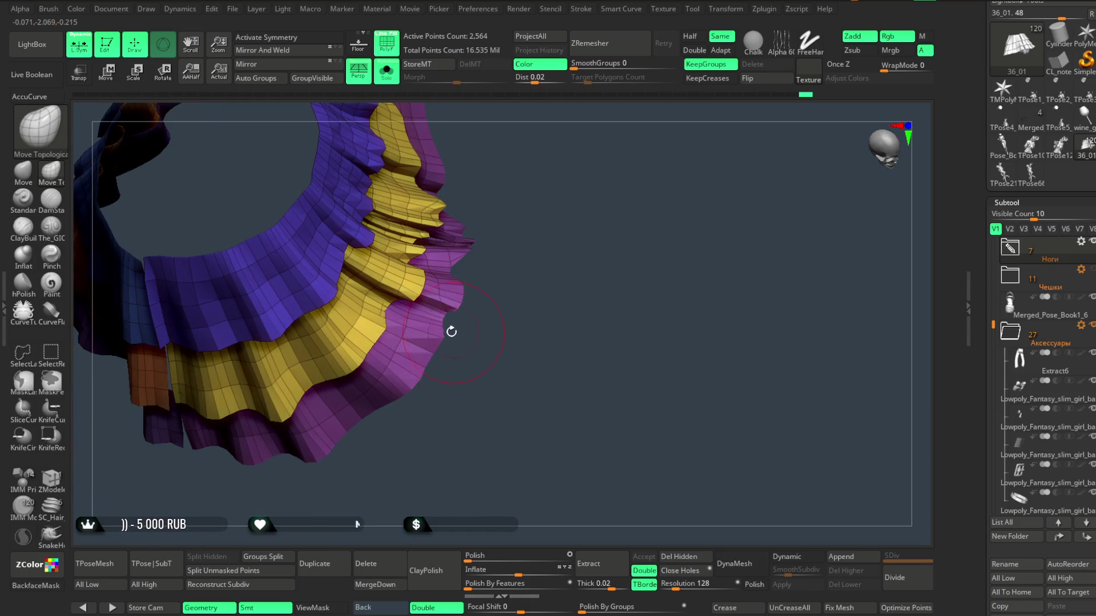
key("space")
mouse_move(497, 348)
left_mouse_down()
mouse_move(487, 380)
mouse_move(438, 345)
left_mouse_up()
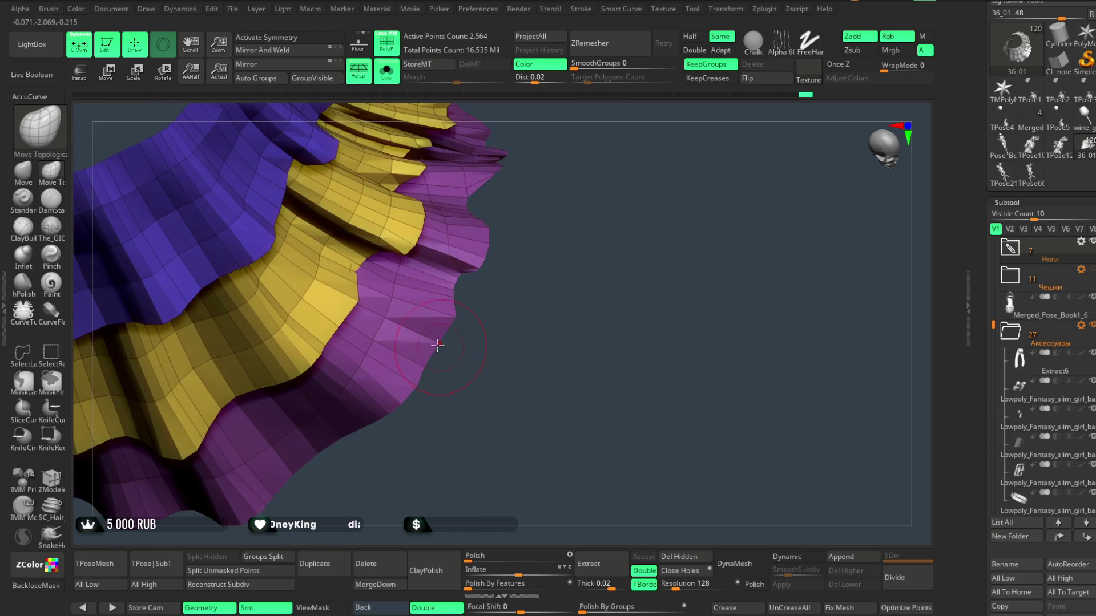
mouse_move(450, 297)
left_mouse_down()
mouse_move(465, 315)
mouse_move(423, 368)
left_mouse_up()
mouse_move(386, 324)
right_mouse_down()
mouse_move(428, 421)
mouse_move(403, 402)
mouse_move(455, 293)
mouse_move(422, 372)
right_mouse_up()
right_click(422, 372)
left_click_drag(422, 372, 416, 371)
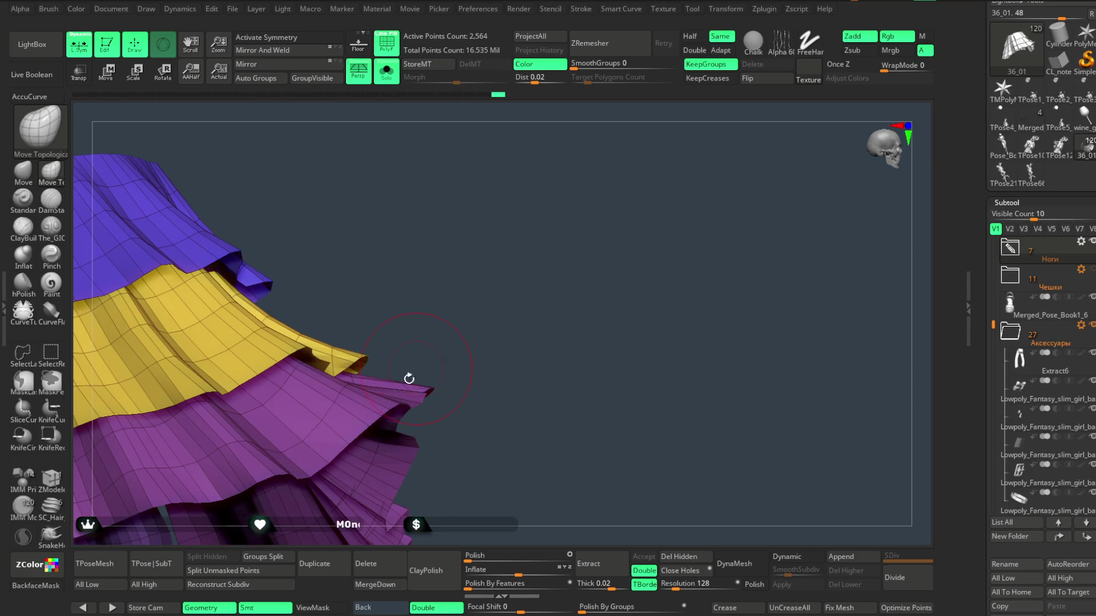
mouse_move(449, 325)
right_mouse_down()
mouse_move(422, 343)
mouse_move(375, 311)
mouse_move(402, 373)
mouse_move(445, 294)
mouse_move(508, 247)
mouse_move(504, 260)
mouse_move(508, 205)
mouse_move(539, 205)
mouse_move(561, 176)
mouse_move(572, 178)
mouse_move(557, 183)
mouse_move(499, 262)
right_mouse_up()
right_click(499, 262)
right_click(521, 296)
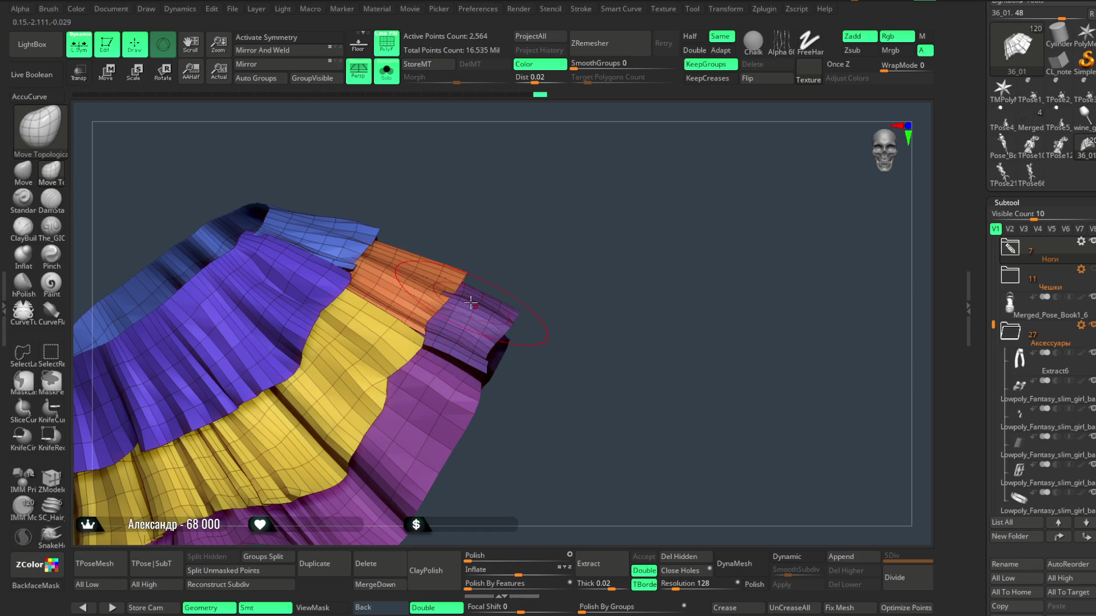
mouse_move(461, 308)
right_mouse_down()
mouse_move(516, 237)
mouse_move(566, 222)
right_mouse_up()
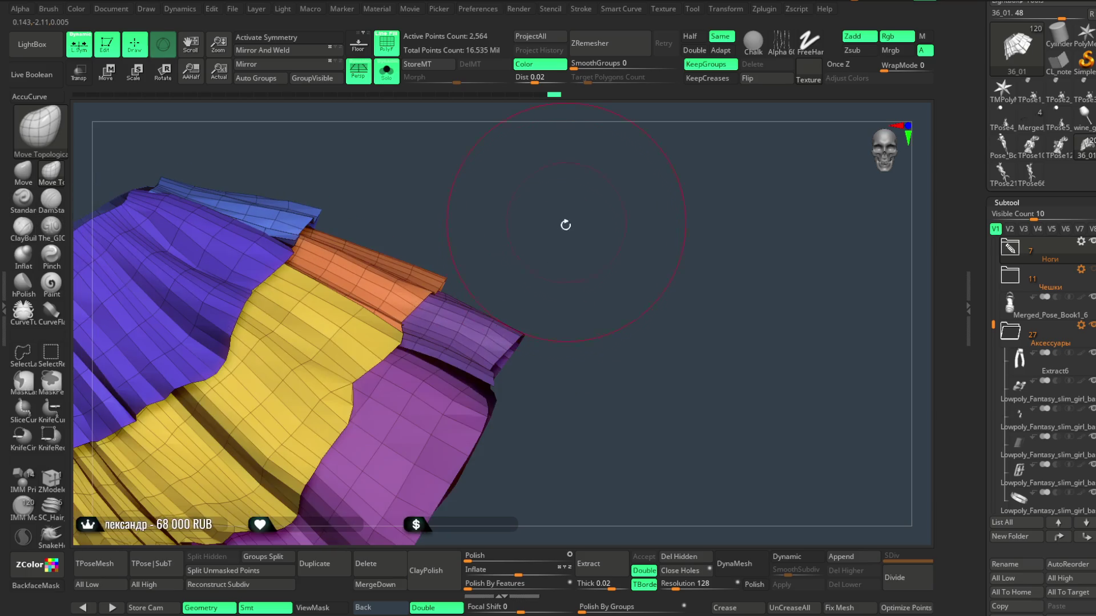
mouse_move(526, 319)
right_mouse_down()
mouse_move(543, 291)
mouse_move(348, 331)
right_mouse_up()
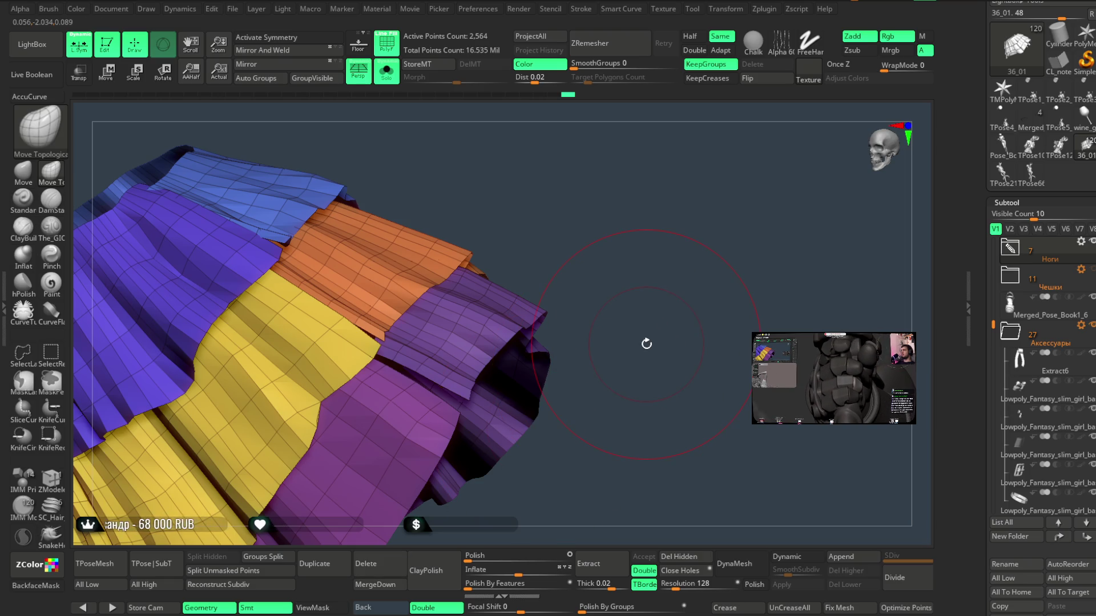
mouse_move(648, 276)
left_mouse_down()
mouse_move(638, 326)
mouse_move(567, 361)
mouse_move(568, 342)
mouse_move(509, 397)
left_mouse_up()
- Lower the brush Draw Size in the spacebar palette
key("space")
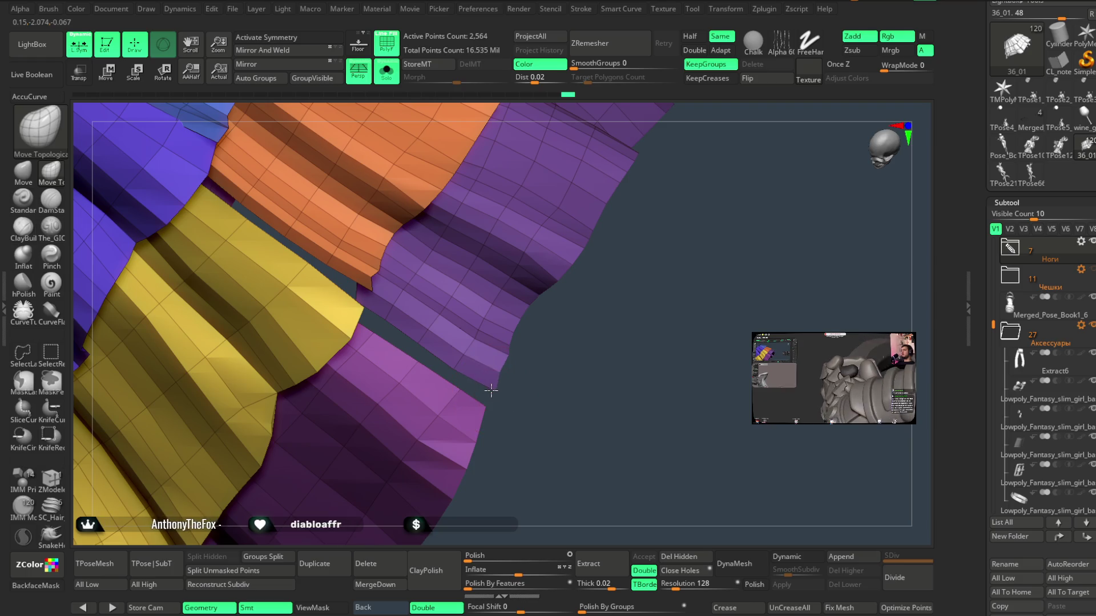
key("space")
left_click_drag(529, 364, 523, 364)
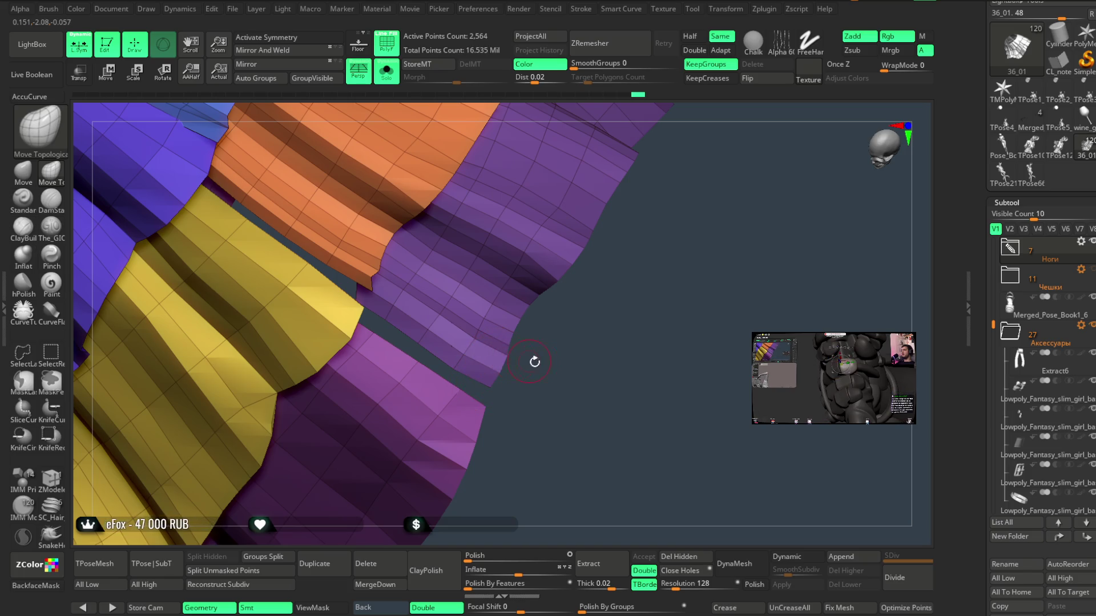
- Orbit around the orange and purple frill strips of the skirt
left_click_drag(531, 362, 550, 349)
key("space")
left_click_drag(573, 310, 529, 310)
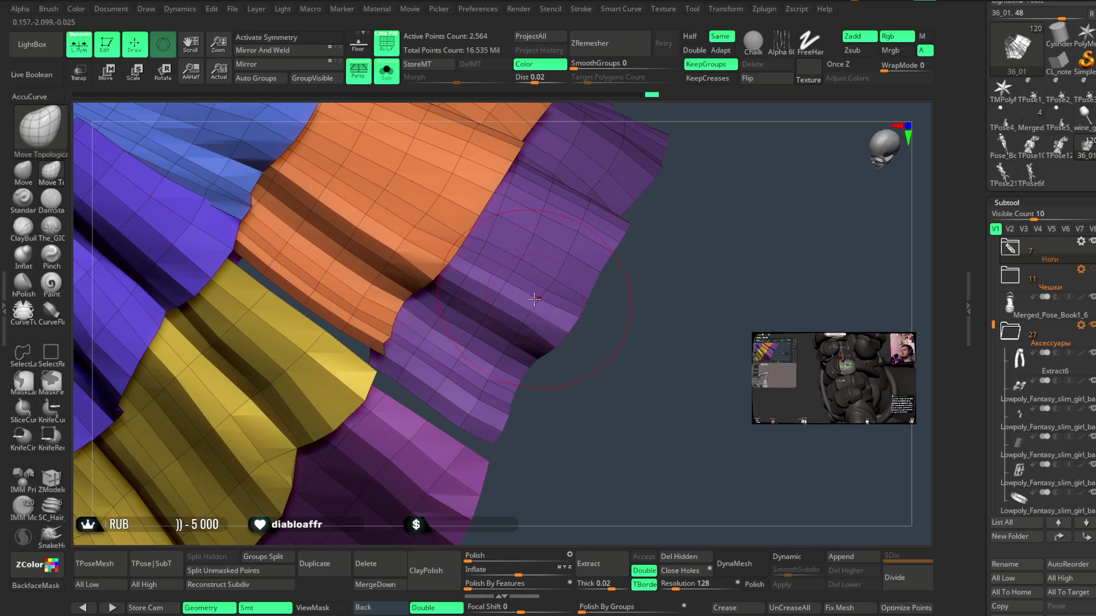
mouse_move(556, 312)
left_mouse_down()
mouse_move(628, 296)
mouse_move(613, 264)
mouse_move(638, 255)
mouse_move(603, 264)
mouse_move(644, 234)
mouse_move(614, 234)
left_mouse_up()
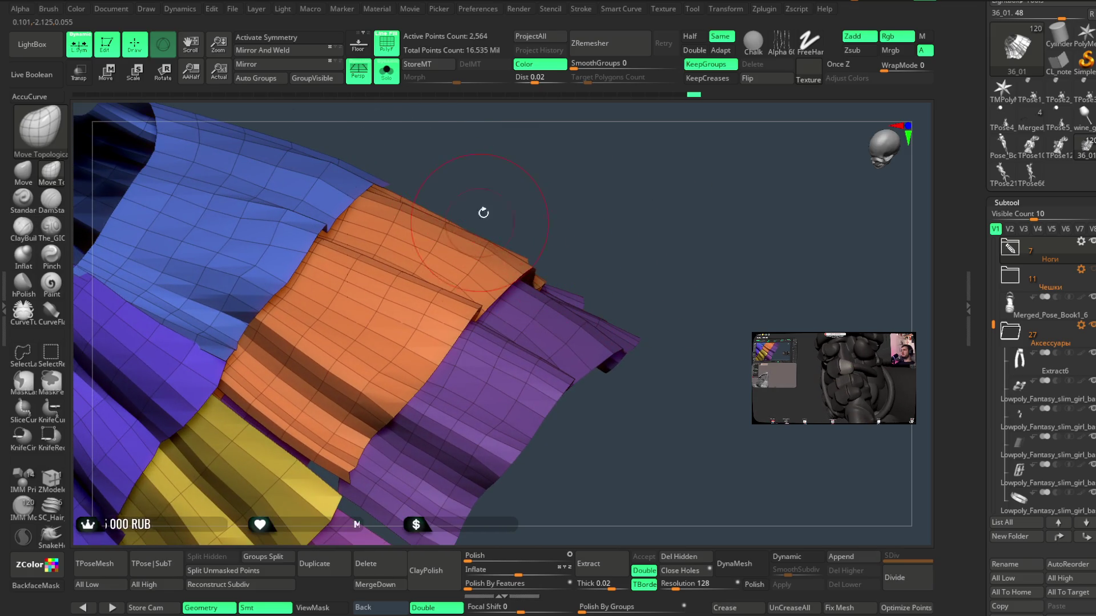
left_click_drag(481, 218, 526, 195)
key("space")
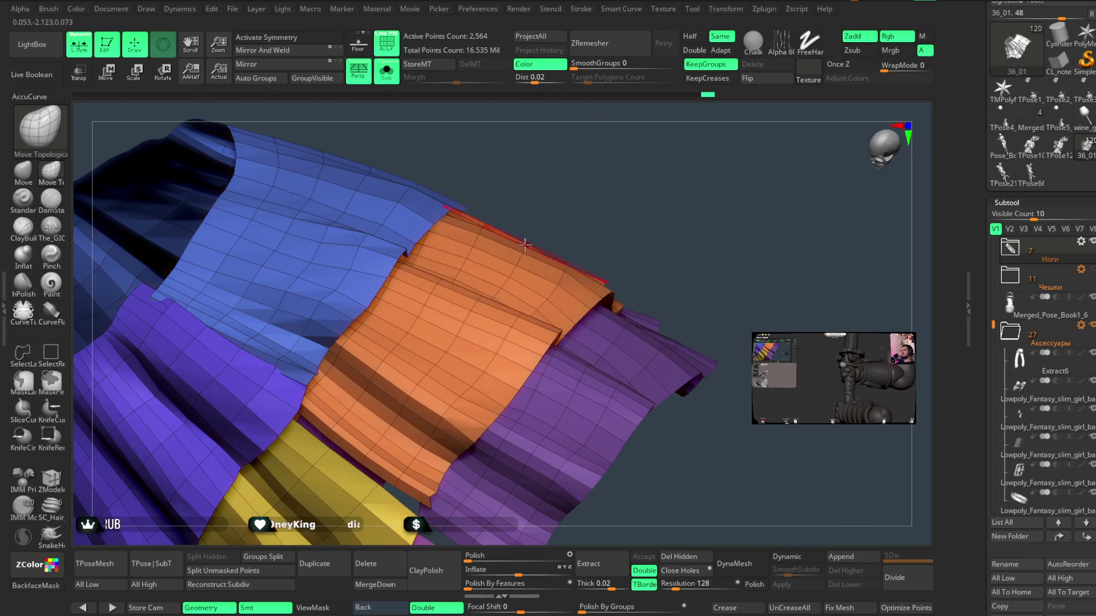
left_click_drag(540, 235, 497, 266)
mouse_move(548, 228)
left_mouse_down()
mouse_move(590, 184)
mouse_move(560, 264)
mouse_move(588, 240)
mouse_move(530, 256)
mouse_move(572, 177)
left_mouse_up()
mouse_move(690, 140)
left_mouse_down()
mouse_move(631, 183)
mouse_move(654, 206)
mouse_move(700, 172)
mouse_move(682, 159)
mouse_move(465, 311)
mouse_move(585, 214)
left_mouse_up()
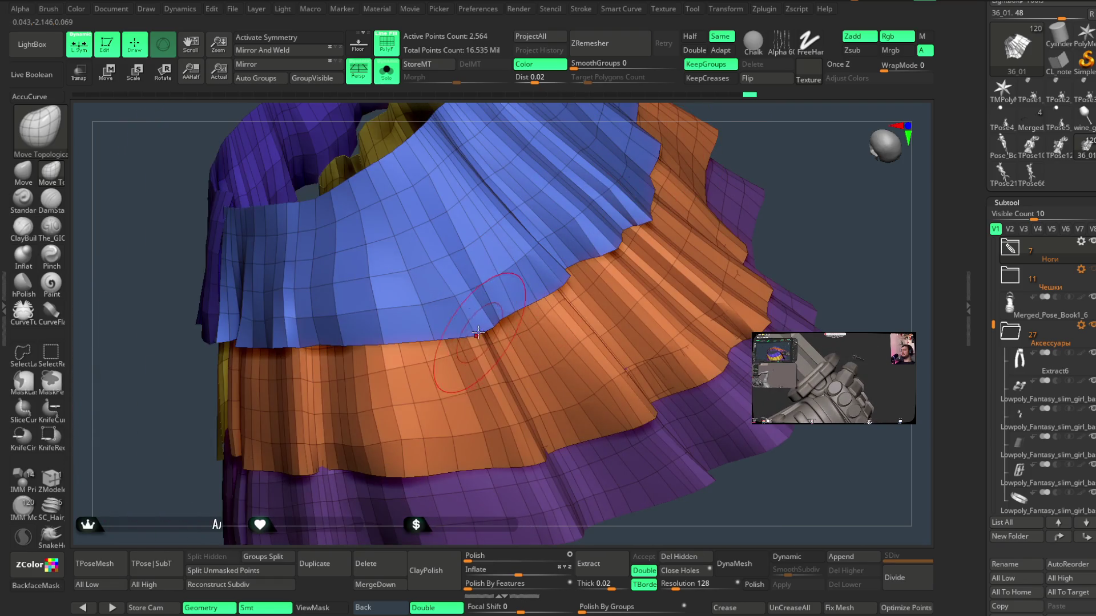
mouse_move(750, 115)
left_mouse_down()
mouse_move(759, 142)
mouse_move(713, 172)
left_mouse_up()
- Zoom out and turn Solo off to show the whole posed character again
right_click(480, 313)
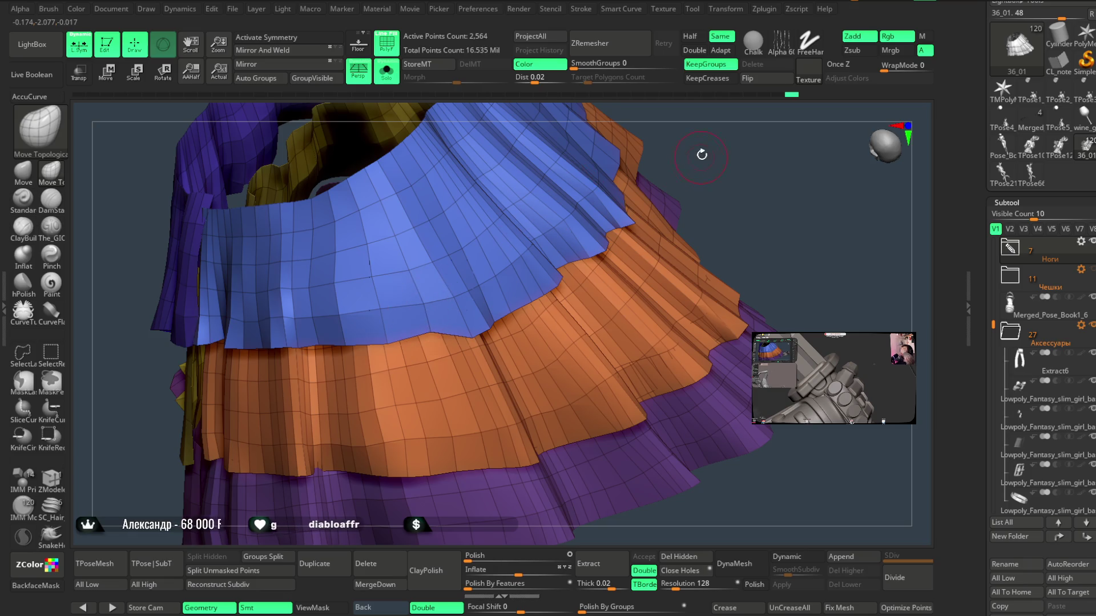
left_click_drag(701, 156, 569, 232)
mouse_move(611, 160)
left_mouse_down()
mouse_move(577, 196)
mouse_move(604, 169)
mouse_move(590, 189)
mouse_move(557, 171)
left_mouse_up()
left_click(392, 81)
mouse_move(656, 226)
left_mouse_down()
mouse_move(643, 213)
mouse_move(673, 191)
mouse_move(646, 242)
mouse_move(653, 201)
mouse_move(580, 215)
left_mouse_up()
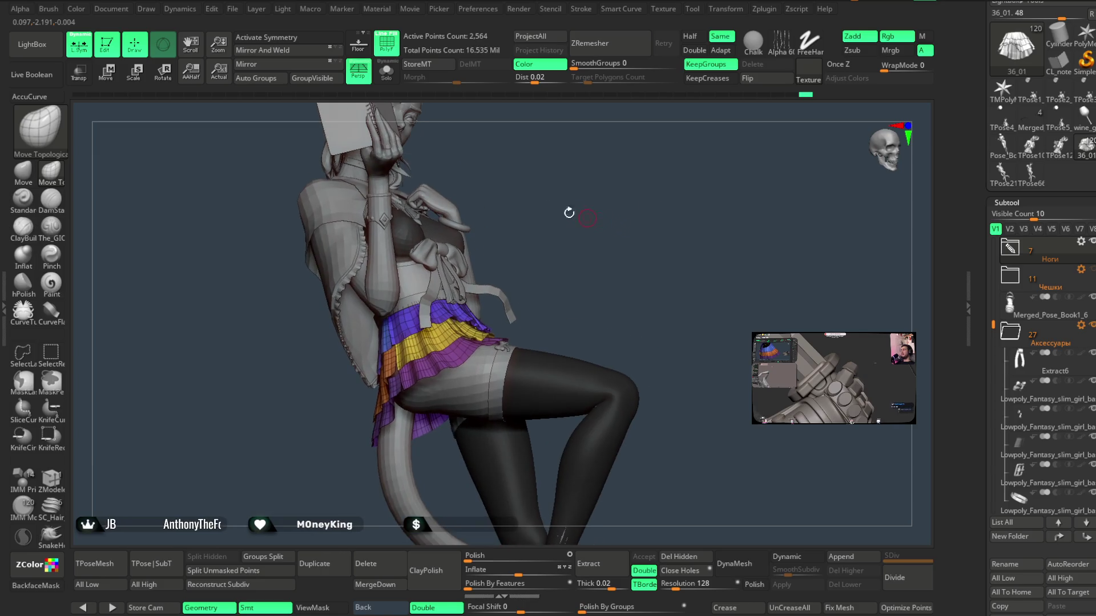
- Turn off PolyF so the skirt shows plain grey, and pick the Standard brush
left_click(387, 51)
mouse_move(594, 255)
left_mouse_down()
mouse_move(599, 218)
mouse_move(567, 228)
mouse_move(654, 187)
mouse_move(614, 205)
mouse_move(611, 251)
mouse_move(615, 189)
left_mouse_up()
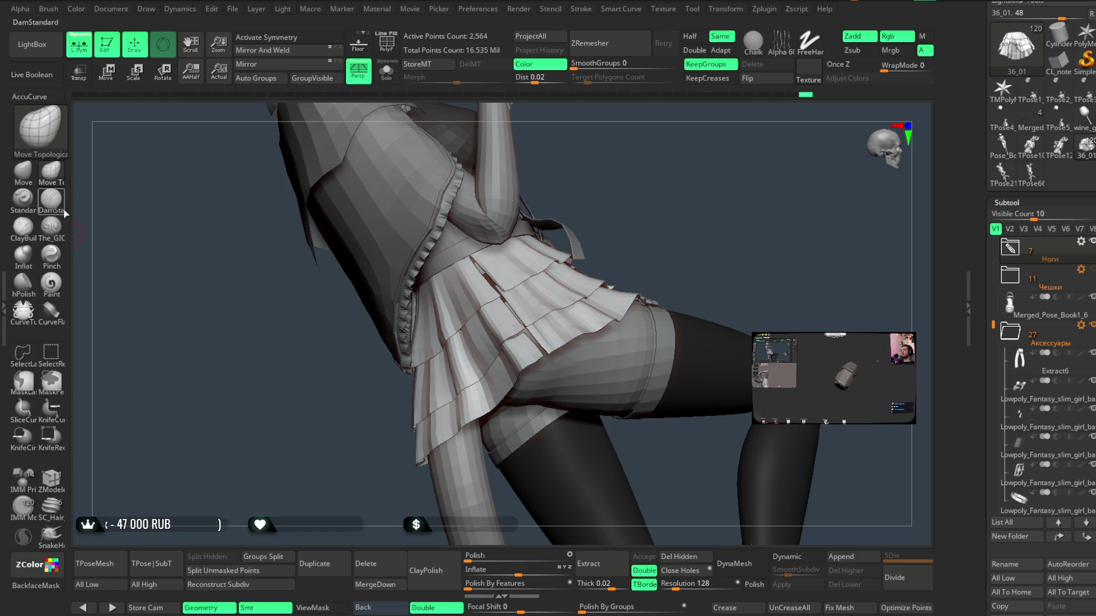
left_click(34, 206)
mouse_move(592, 246)
left_mouse_down()
mouse_move(690, 186)
mouse_move(520, 295)
left_mouse_up()
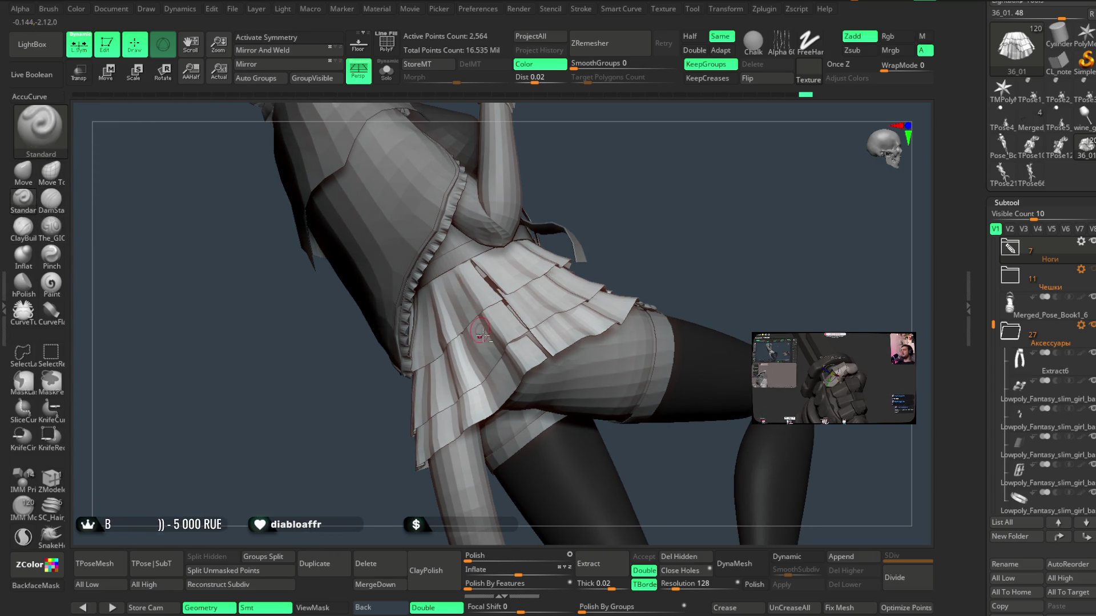
key("space")
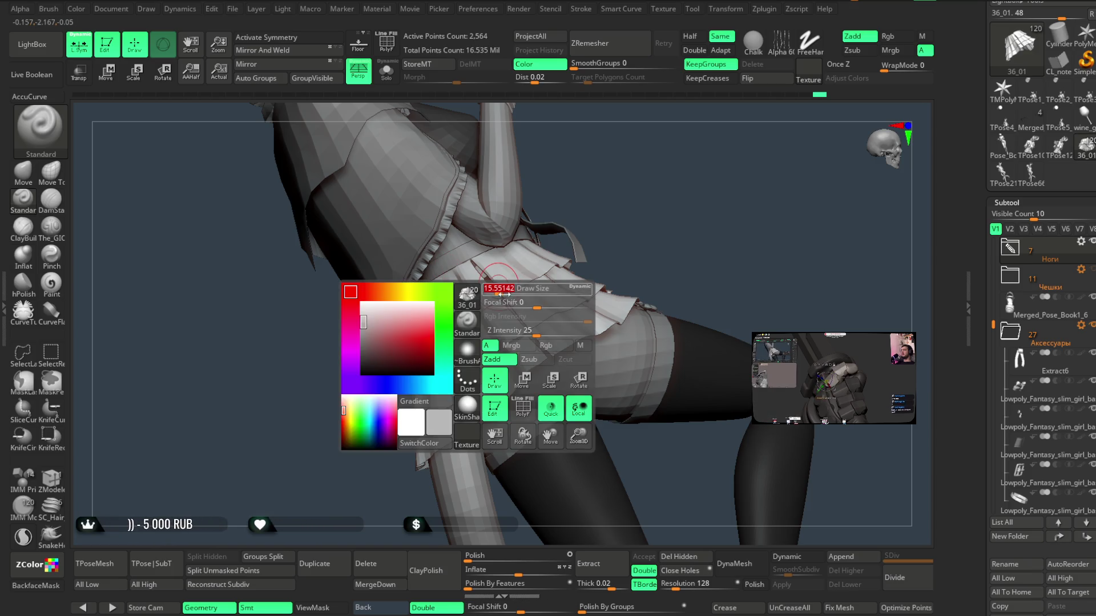
key("ctrl")
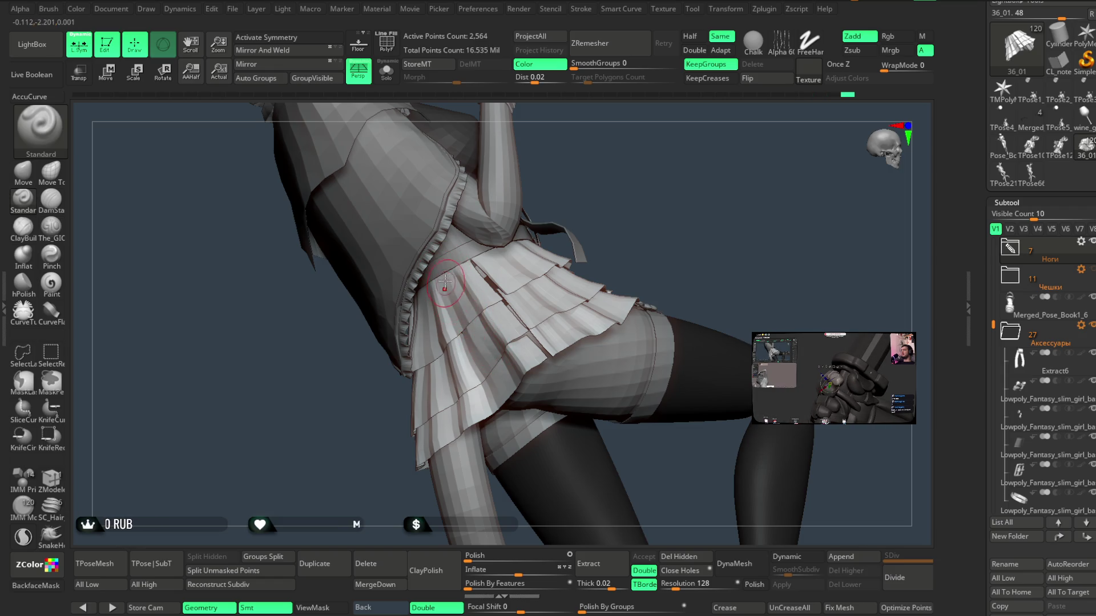
- Rotate around the figure to inspect the skirt's side, torso and tail
mouse_move(605, 224)
left_mouse_down()
mouse_move(494, 380)
mouse_move(631, 184)
mouse_move(666, 183)
mouse_move(604, 225)
mouse_move(624, 203)
mouse_move(624, 255)
mouse_move(679, 262)
mouse_move(548, 324)
left_mouse_up()
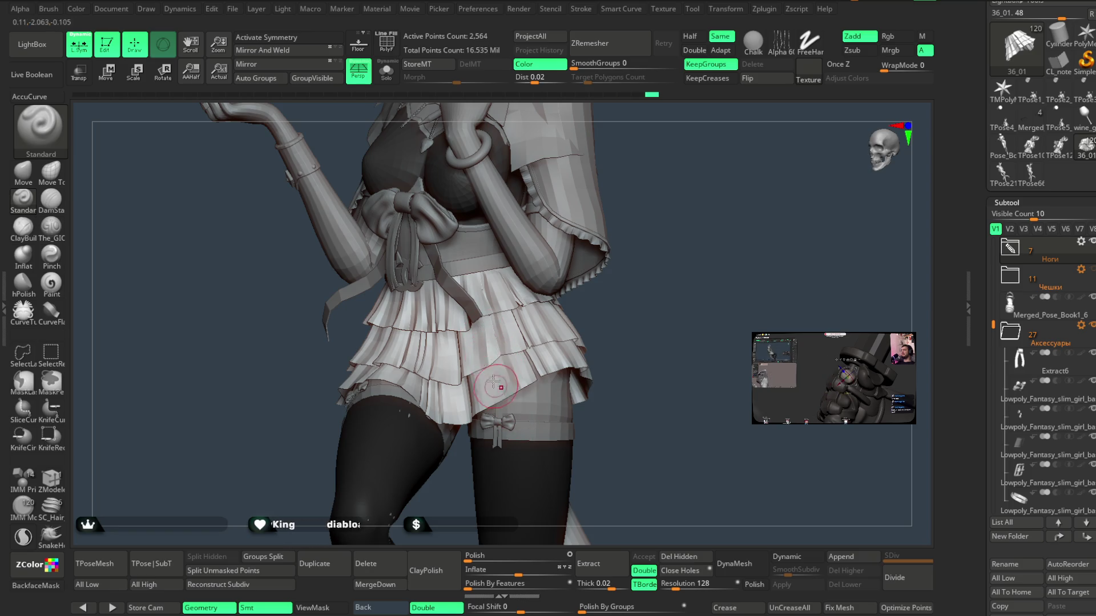
left_click_drag(589, 298, 487, 378)
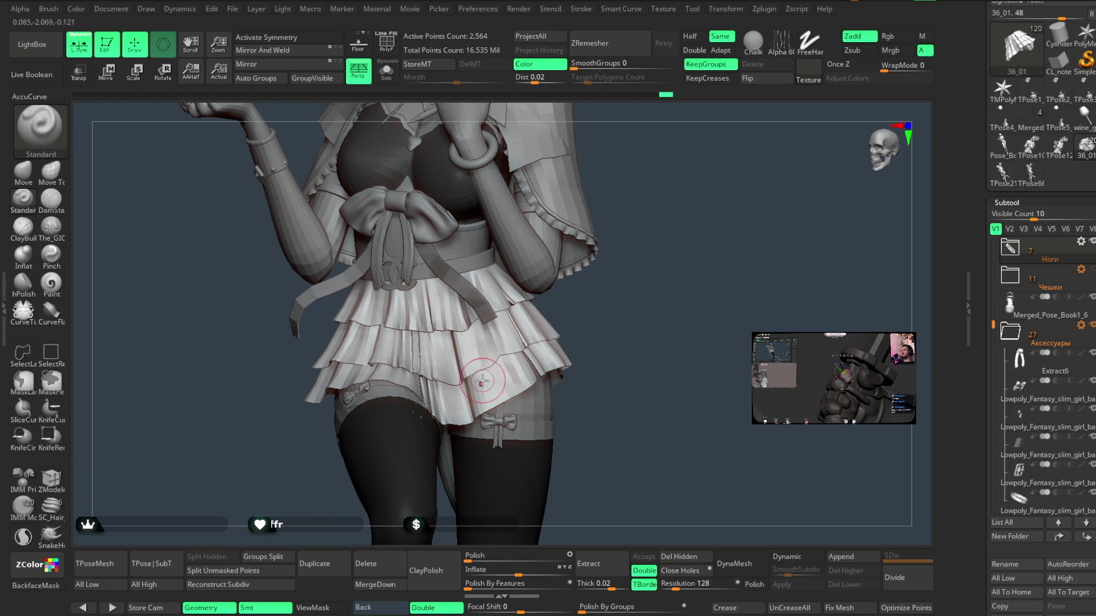
left_click_drag(590, 297, 465, 345)
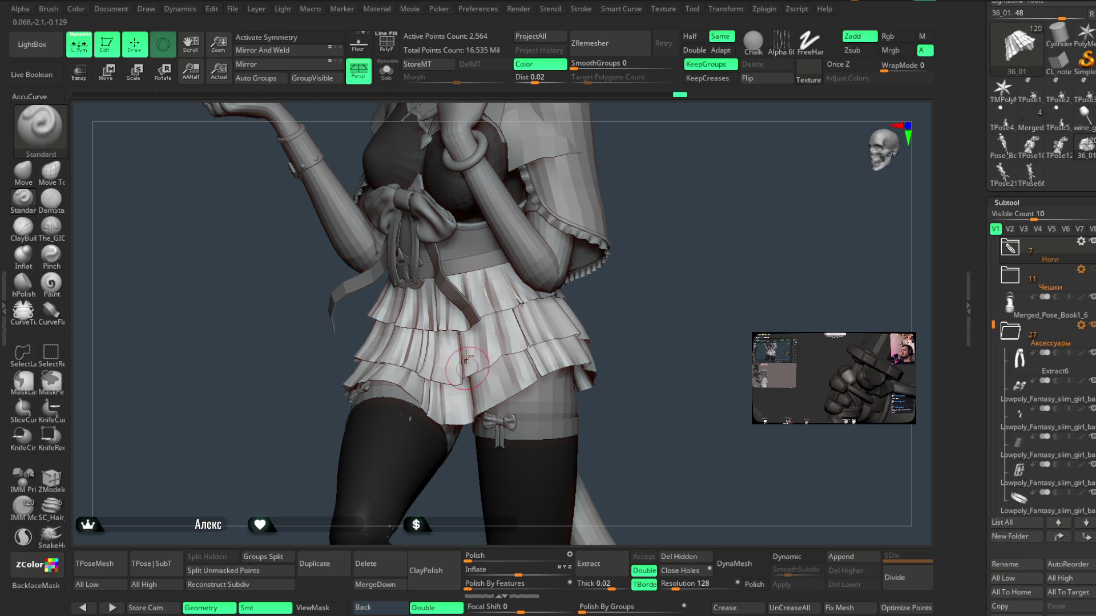
left_click_drag(574, 306, 531, 326)
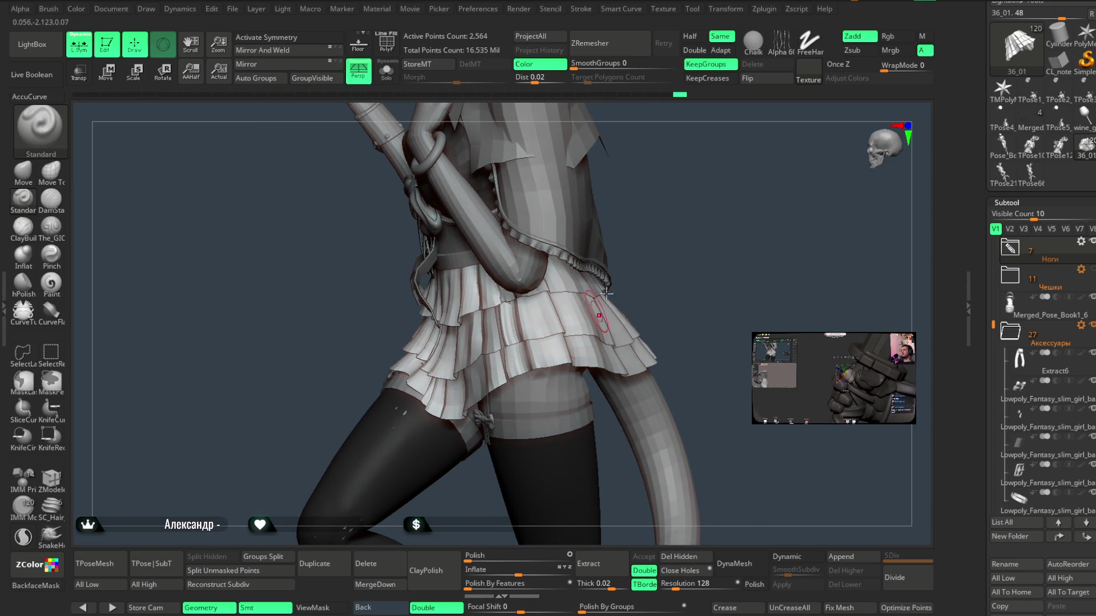
left_click_drag(601, 304, 571, 305)
mouse_move(584, 368)
left_mouse_down()
mouse_move(670, 211)
mouse_move(549, 332)
mouse_move(684, 215)
mouse_move(548, 317)
left_mouse_up()
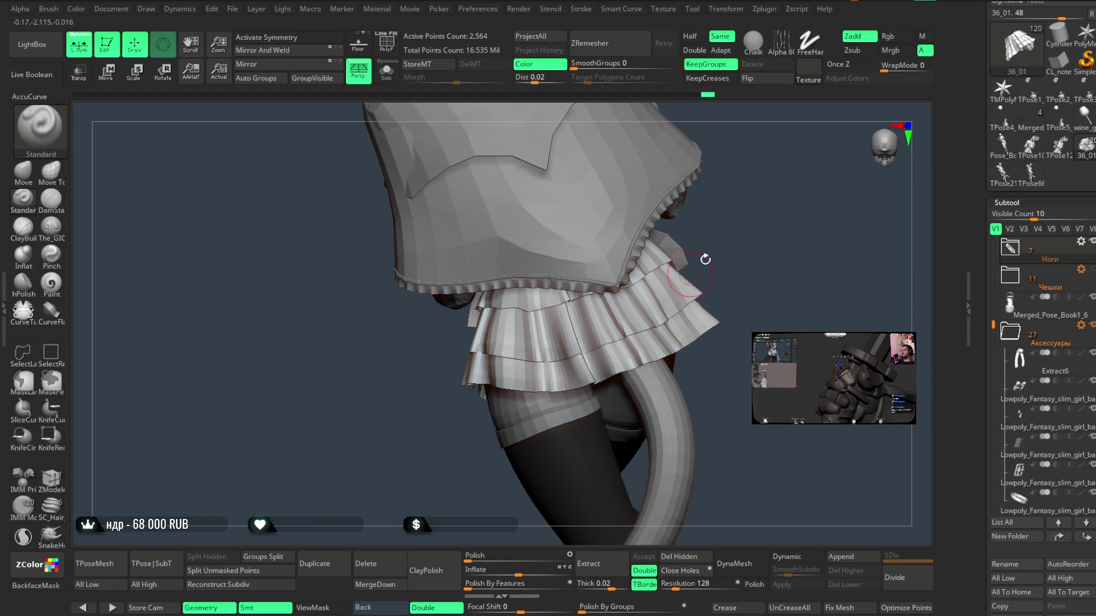
left_click_drag(695, 270, 565, 316)
mouse_move(620, 352)
left_mouse_down()
mouse_move(653, 237)
mouse_move(553, 330)
mouse_move(678, 233)
left_mouse_up()
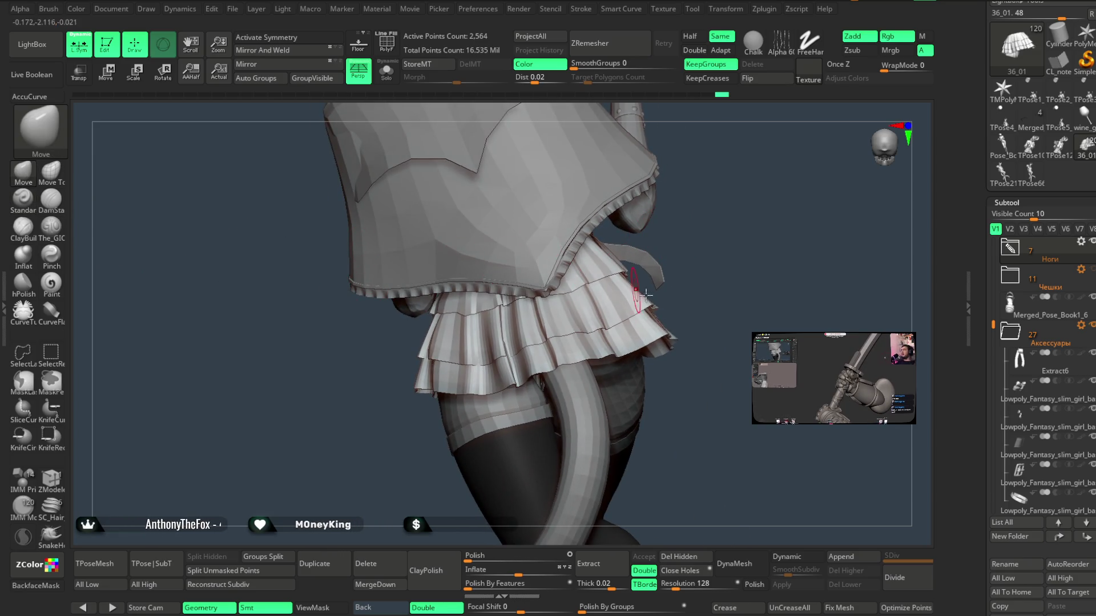
- Shrink the Move brush Draw Size and turn the character to a frontal view
key("space")
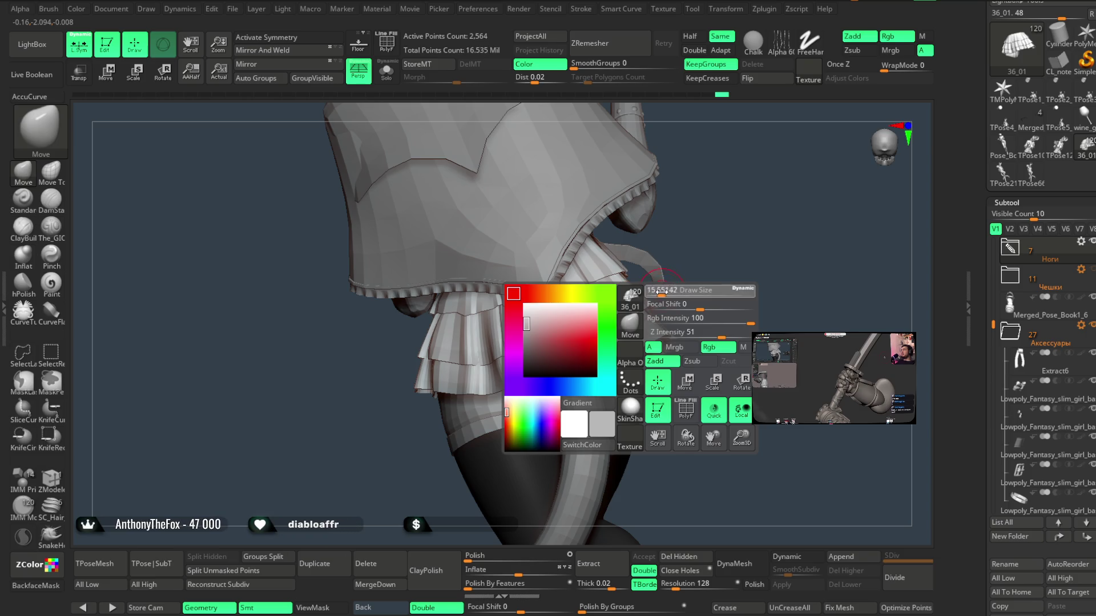
left_click_drag(672, 292, 630, 316)
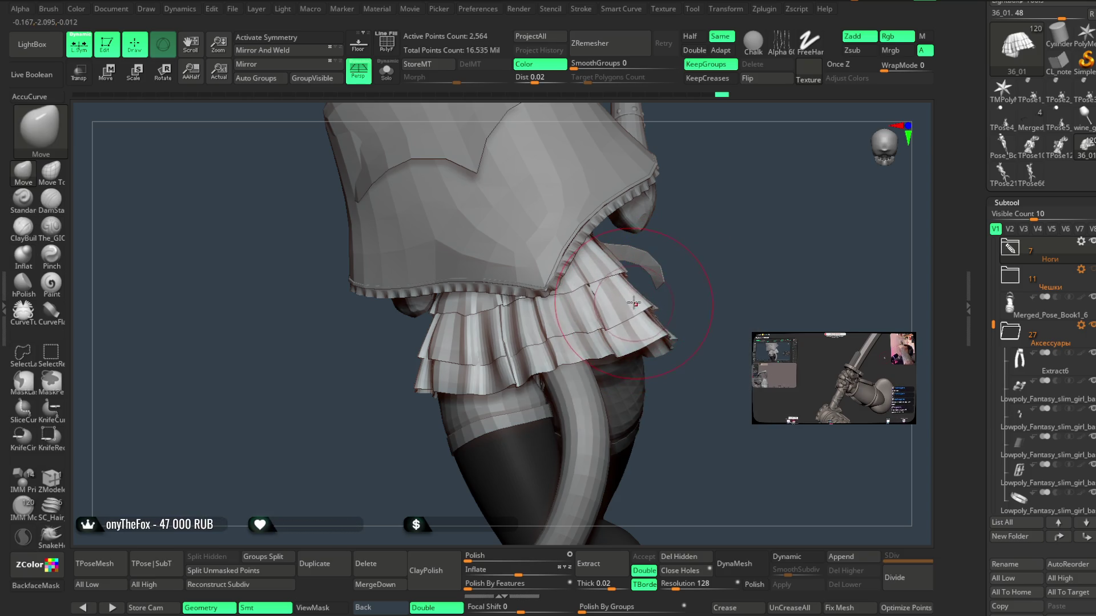
left_click_drag(742, 234, 582, 303)
mouse_move(650, 268)
left_mouse_down()
mouse_move(782, 216)
mouse_move(702, 235)
mouse_move(697, 275)
mouse_move(718, 261)
mouse_move(706, 275)
left_mouse_up()
mouse_move(482, 386)
left_mouse_down()
mouse_move(435, 448)
mouse_move(469, 354)
left_mouse_up()
mouse_move(702, 252)
left_mouse_down()
mouse_move(695, 281)
mouse_move(639, 357)
mouse_move(653, 332)
mouse_move(692, 325)
mouse_move(673, 313)
mouse_move(681, 306)
mouse_move(631, 347)
left_mouse_up()
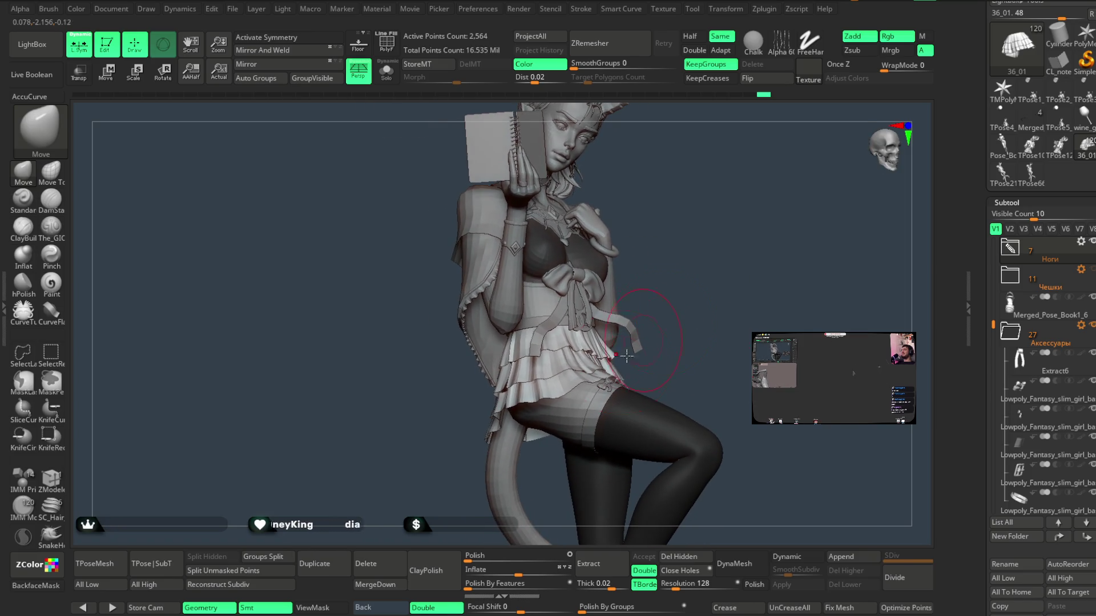
mouse_move(695, 295)
left_mouse_down()
mouse_move(688, 271)
mouse_move(682, 279)
mouse_move(692, 264)
mouse_move(692, 289)
mouse_move(693, 272)
mouse_move(677, 286)
mouse_move(666, 278)
left_mouse_up()
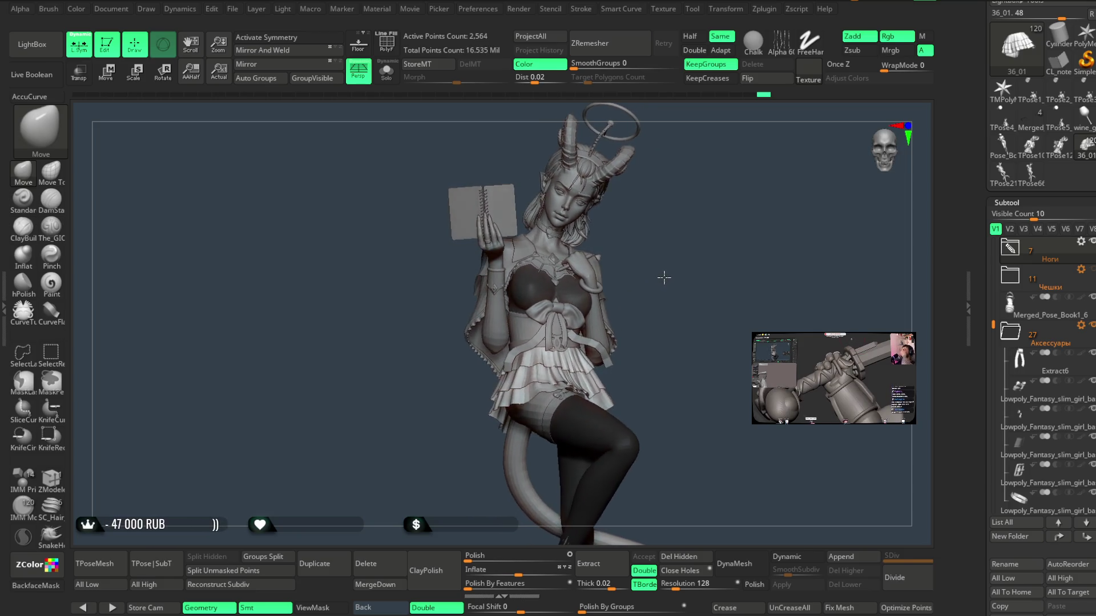
- Save the project with Ctrl+S
left_click(670, 264)
mouse_move(687, 272)
left_mouse_down()
mouse_move(678, 203)
mouse_move(695, 335)
left_mouse_up()
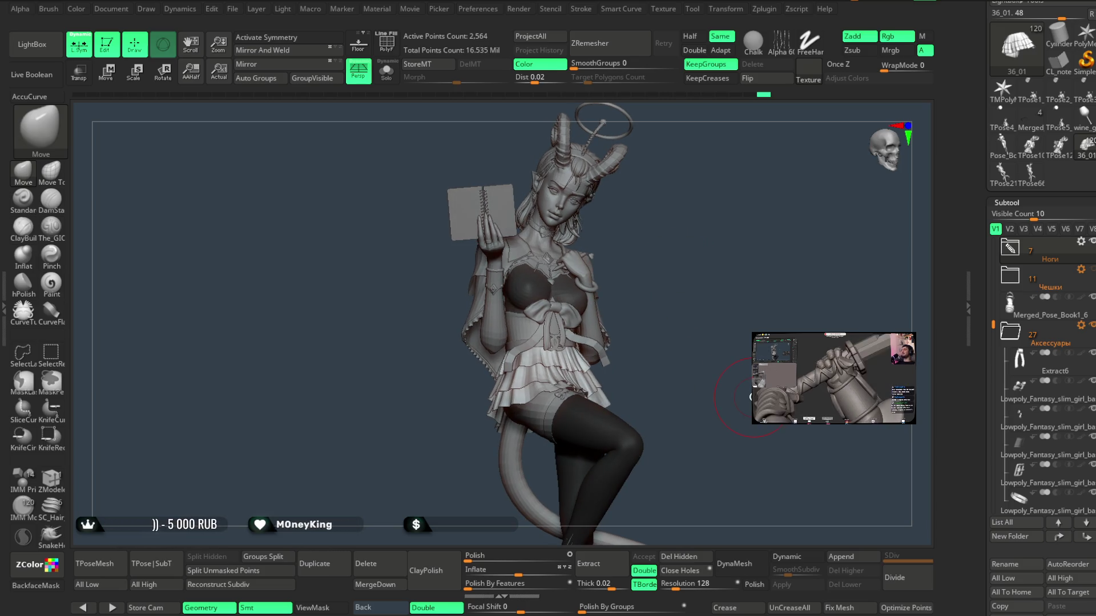
left_click(232, 8)
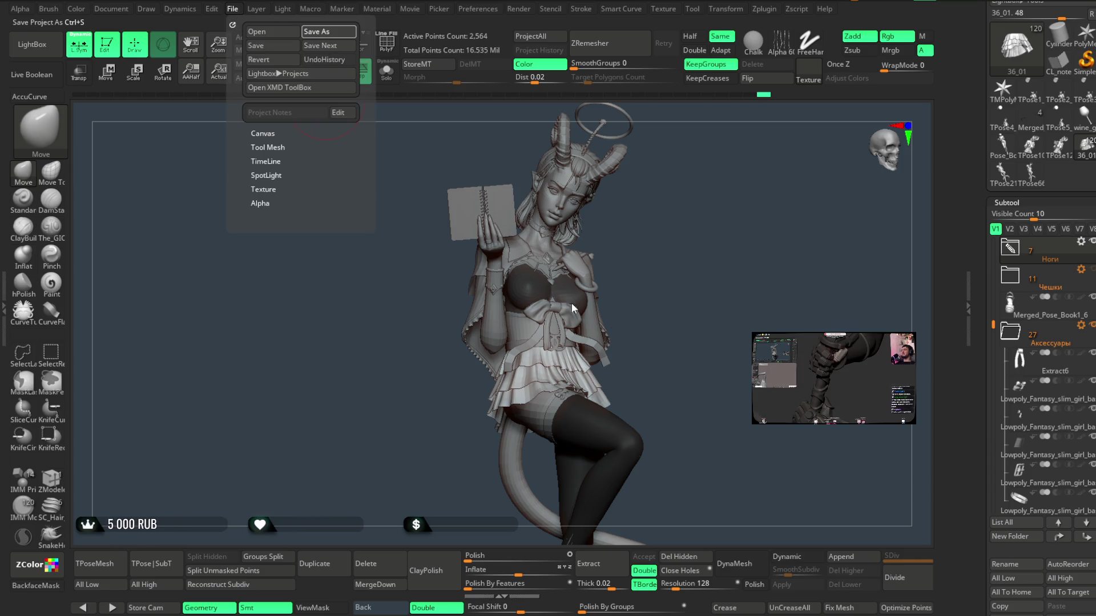
key("ctrl+s")
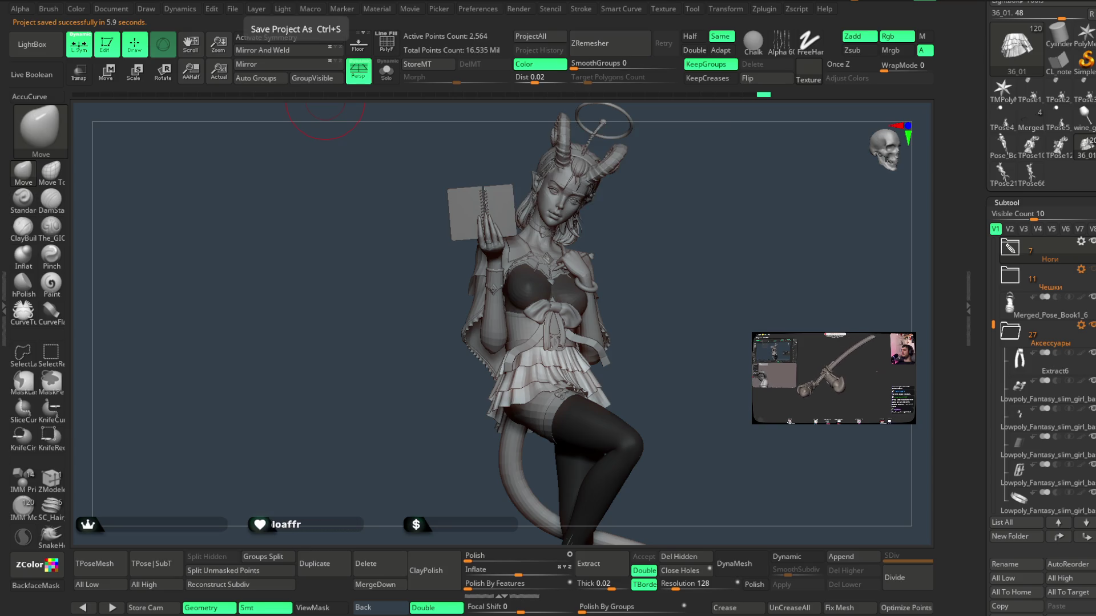
- Select the Pose_Book1_8 leg subtool and expand the Ноги folder in the Subtool list
mouse_move(746, 232)
left_mouse_down()
mouse_move(729, 235)
mouse_move(763, 238)
mouse_move(741, 228)
left_mouse_up()
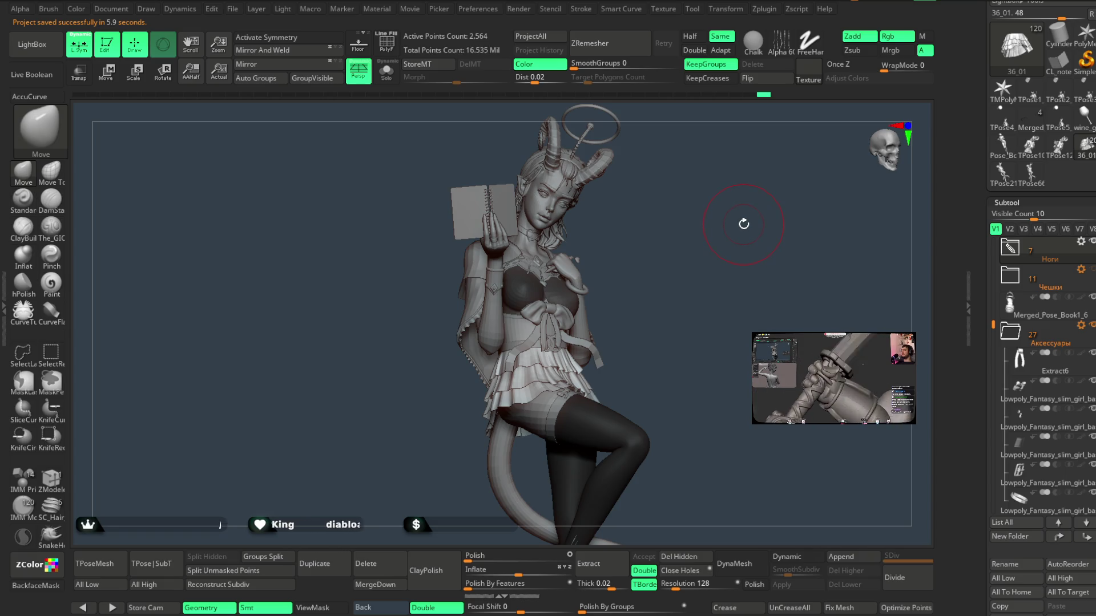
mouse_move(692, 299)
left_mouse_down("alt")
mouse_move(639, 312)
mouse_move(687, 289)
mouse_move(613, 313)
mouse_move(712, 307)
mouse_move(636, 355)
left_mouse_up("alt")
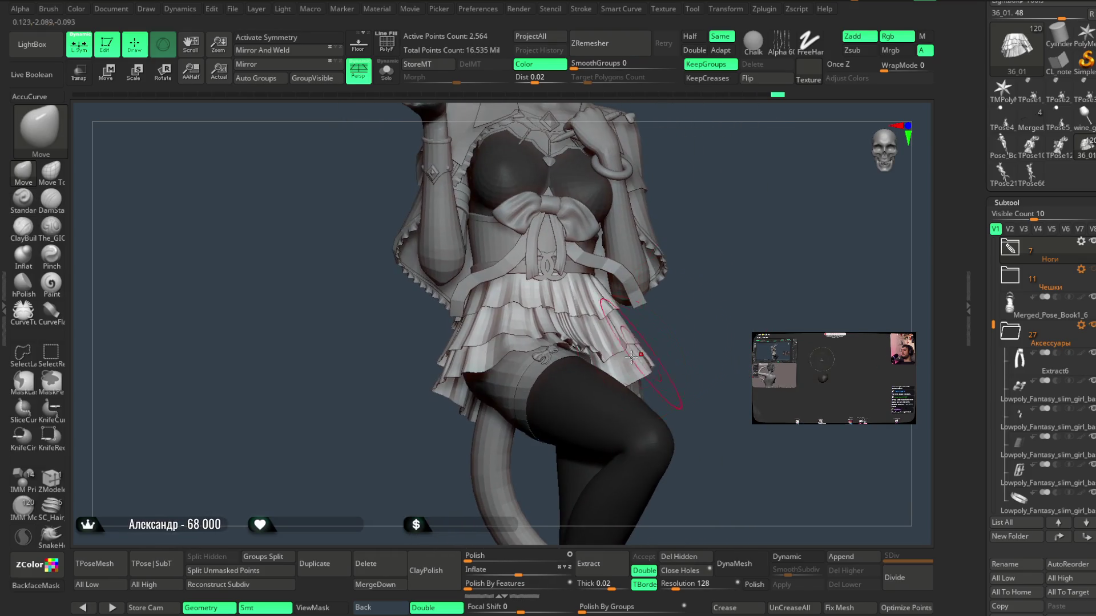
mouse_move(708, 309)
left_mouse_down("alt")
mouse_move(695, 277)
mouse_move(706, 282)
left_mouse_up("alt")
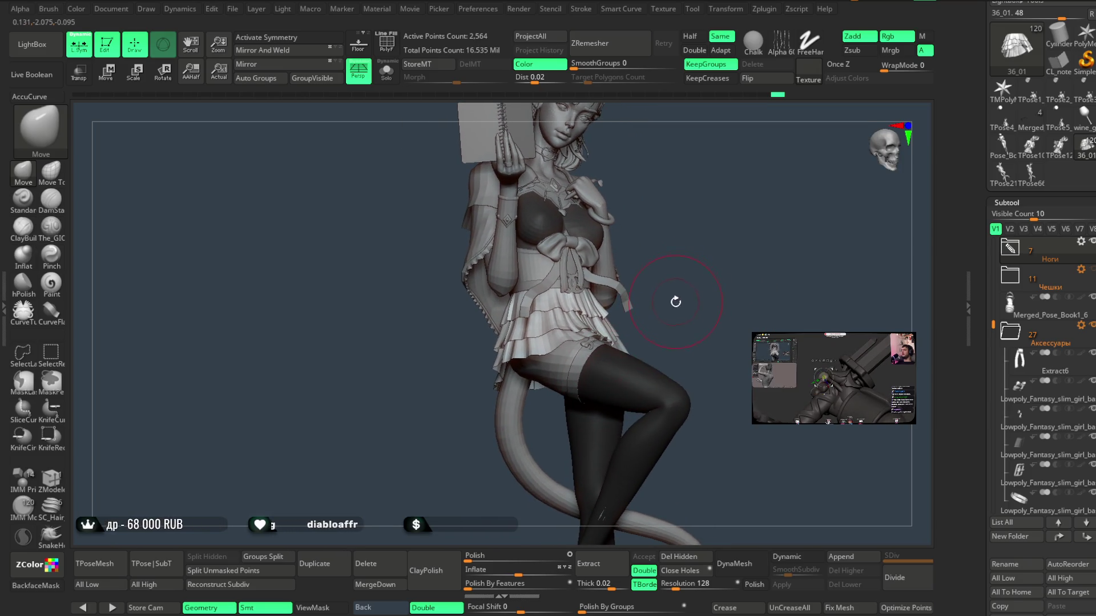
key("space")
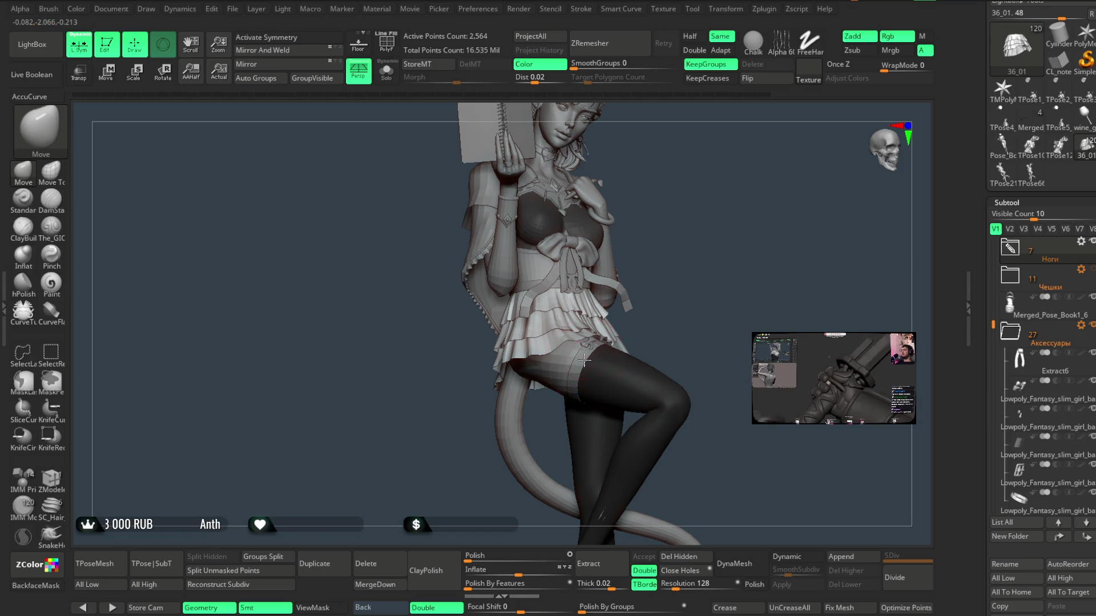
left_click(584, 360, "alt")
left_click(1080, 276)
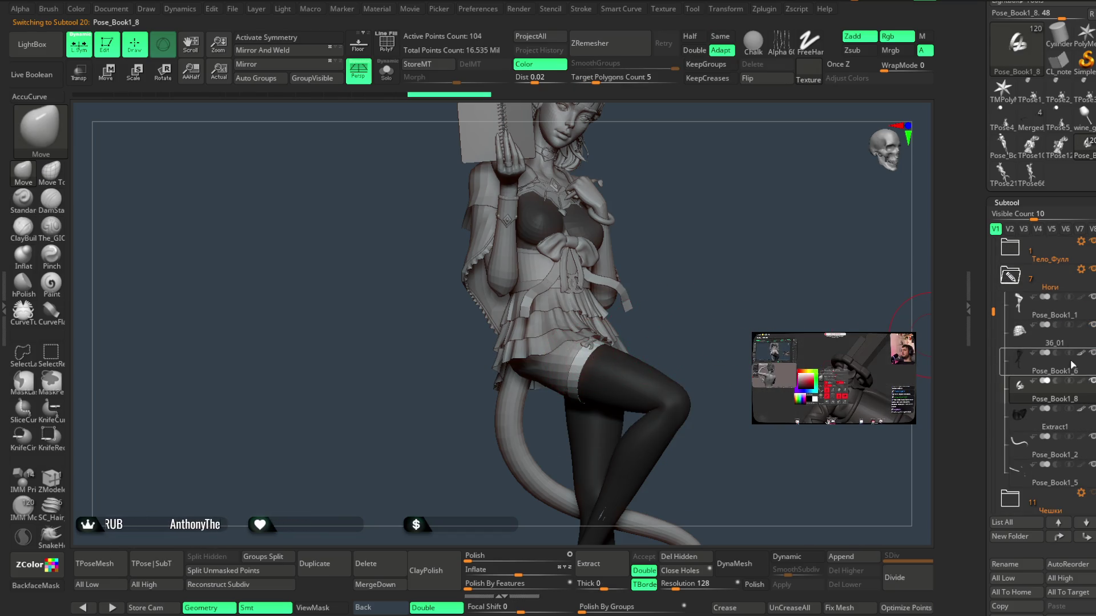
- Make the cape extract1_copy2_1 the active subtool
mouse_move(684, 188)
left_mouse_down("alt")
mouse_move(685, 288)
mouse_move(701, 262)
mouse_move(692, 267)
mouse_move(770, 242)
left_mouse_up("alt")
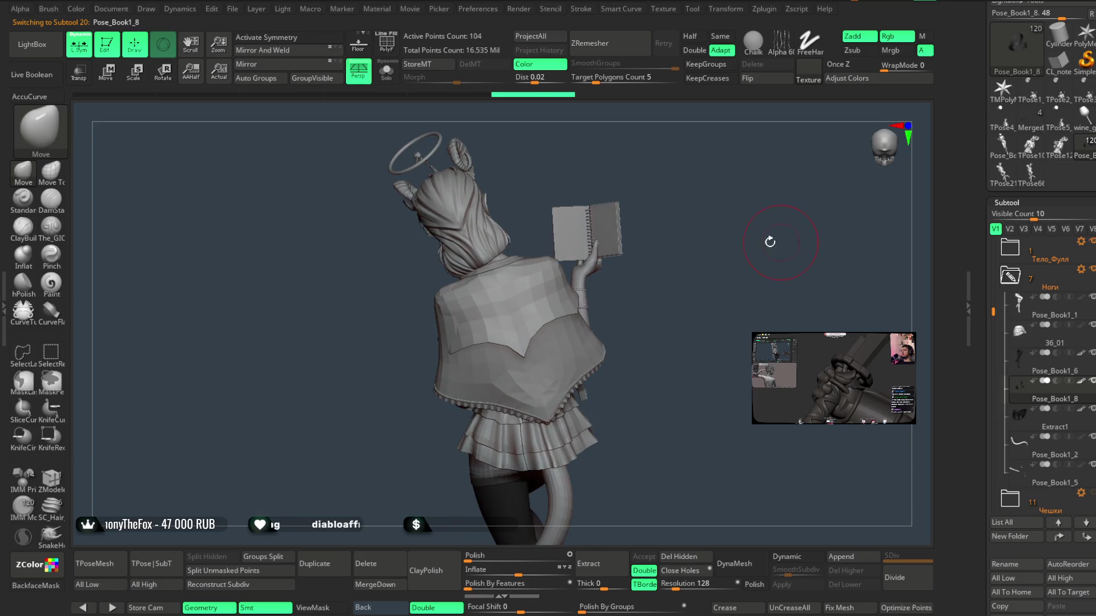
left_click(567, 309, "alt")
mouse_move(680, 286)
left_mouse_down()
mouse_move(600, 311)
mouse_move(594, 296)
mouse_move(727, 289)
mouse_move(655, 250)
left_mouse_up()
left_click_drag(655, 252, 644, 245)
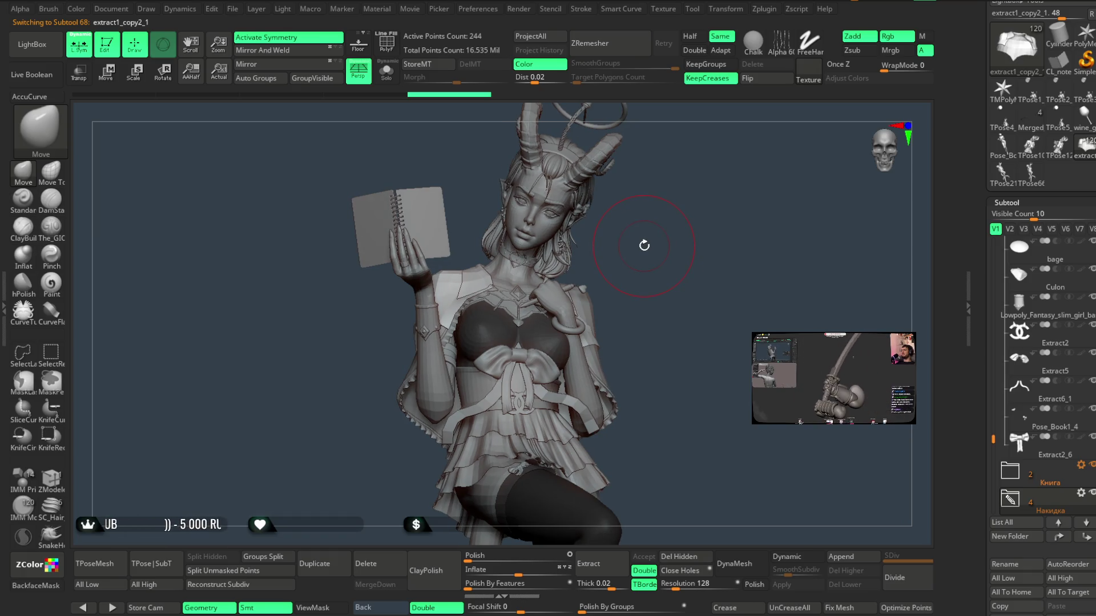
- Show the cape alone with its polygroup wireframe and frame it in view
left_click(391, 50)
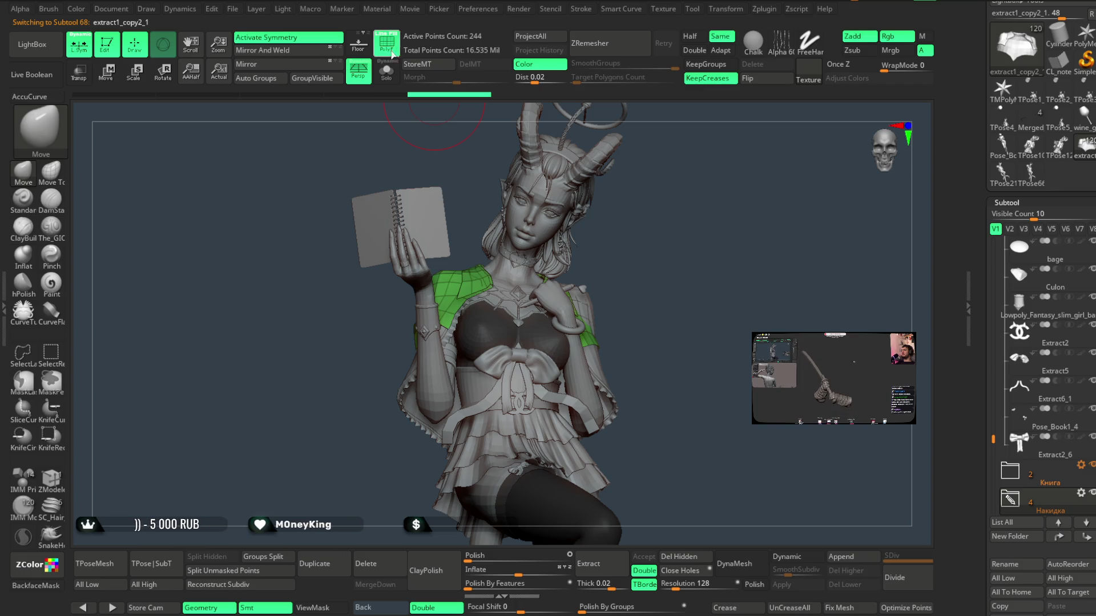
left_click(391, 79)
left_click_drag(543, 184, 621, 200)
key("f")
mouse_move(641, 262)
left_mouse_down()
mouse_move(668, 183)
mouse_move(648, 196)
left_mouse_up()
right_click(649, 196)
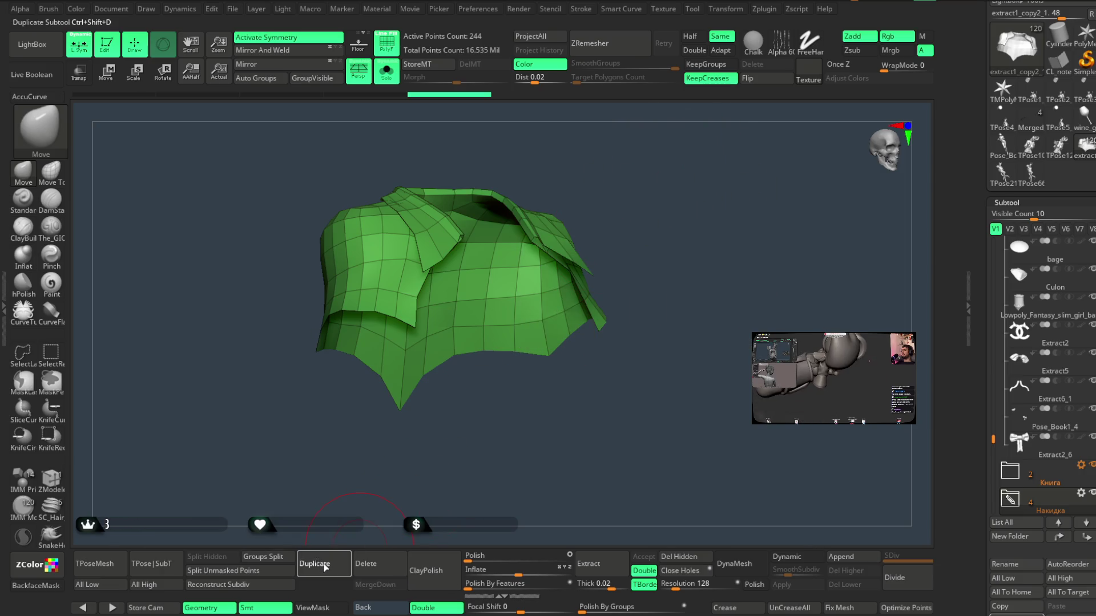
- Duplicate the cape folder and its subtools, then isolate the cape again
left_click(323, 566)
left_click(278, 595)
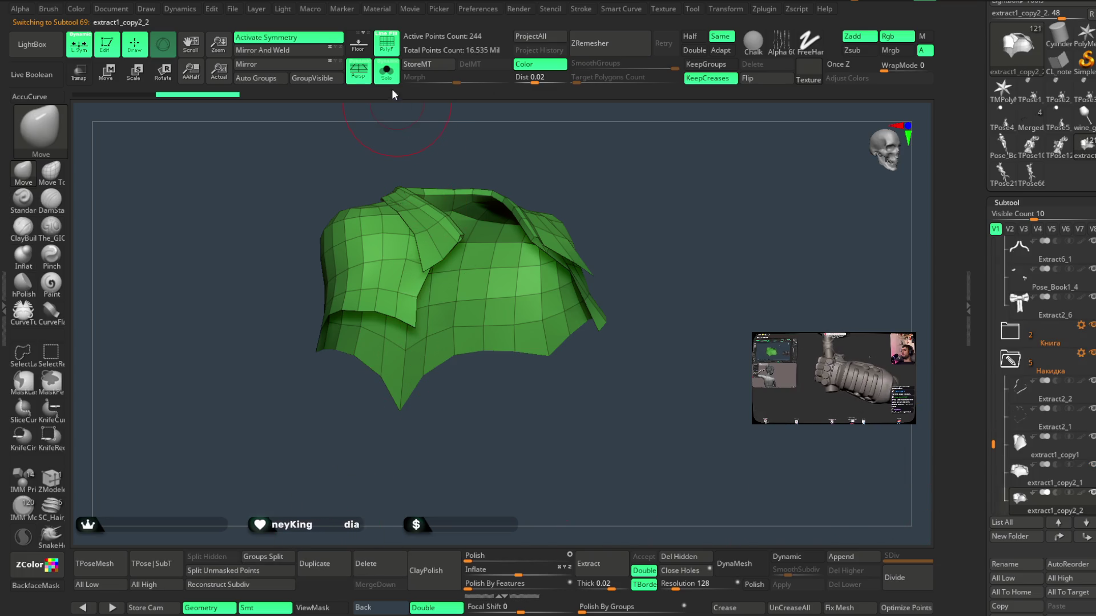
left_click(386, 70)
left_click(387, 70)
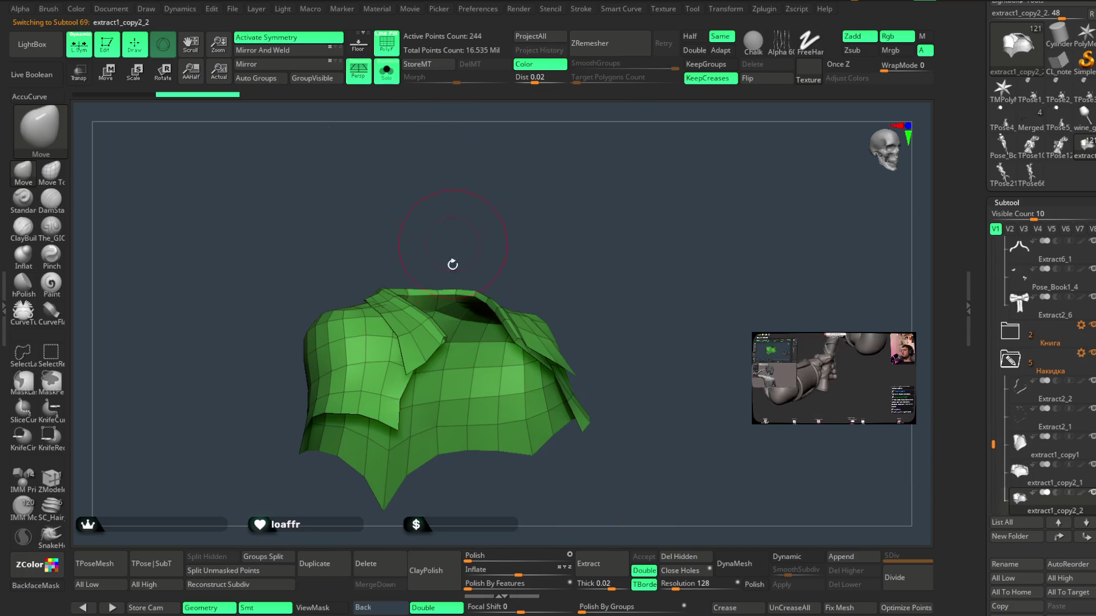
mouse_move(525, 213)
left_mouse_down("alt")
mouse_move(563, 293)
mouse_move(688, 211)
mouse_move(722, 206)
mouse_move(613, 231)
mouse_move(631, 221)
left_mouse_up("alt")
- Hide polygon loops and stray polygons along the cloak's folded ridge
right_click(612, 231)
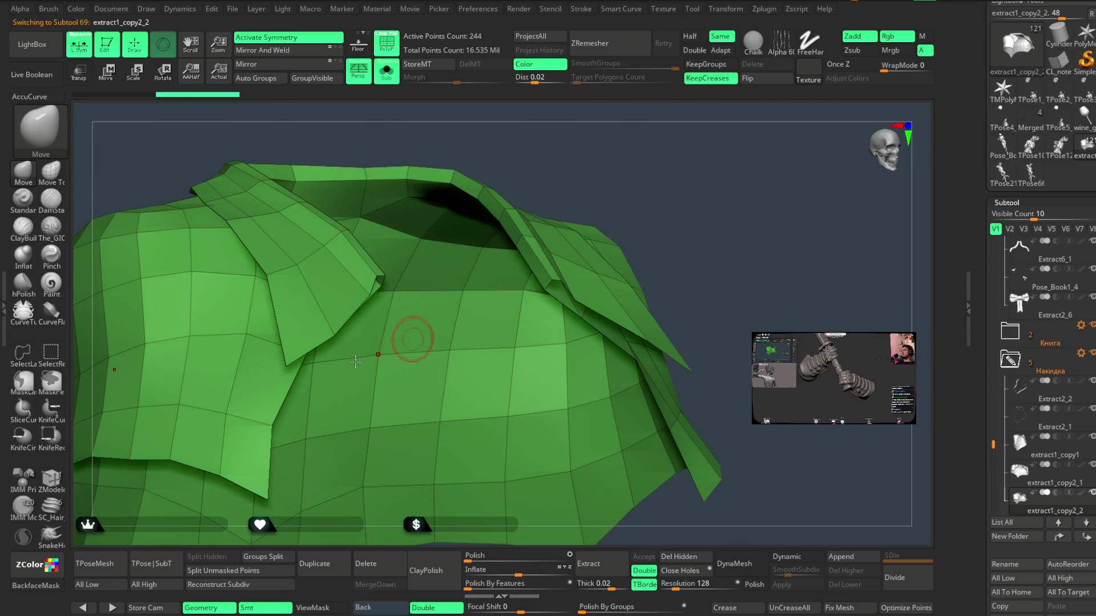
left_click_drag(659, 133, 299, 343)
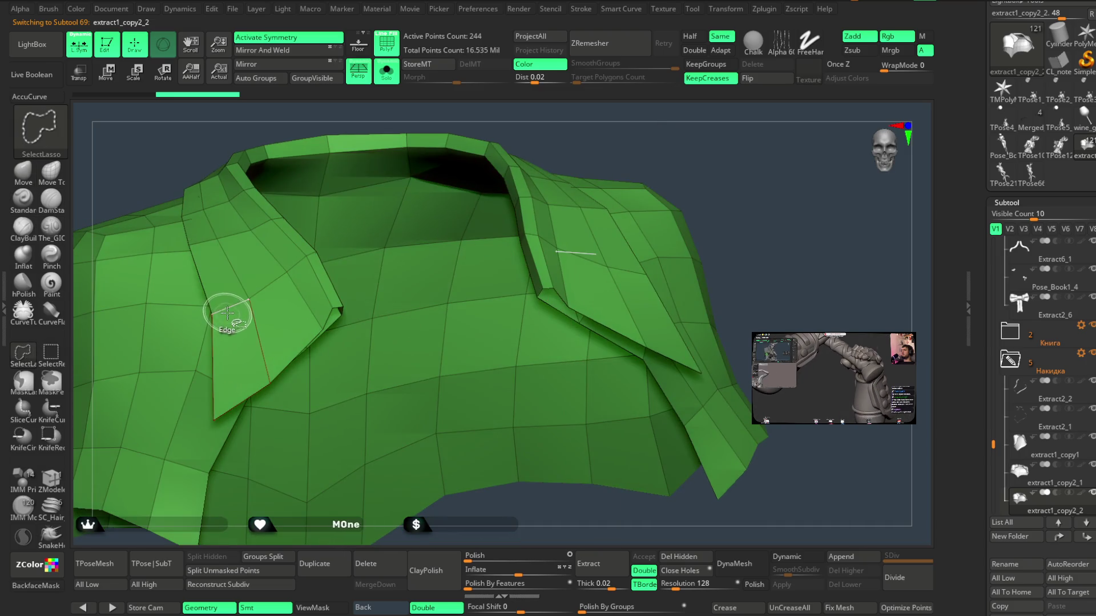
left_click(309, 251, "ctrl+shift")
mouse_move(570, 171)
left_mouse_down()
mouse_move(557, 185)
mouse_move(573, 171)
left_mouse_up()
left_click(503, 264, "ctrl+shift")
left_click(429, 211, "ctrl+shift")
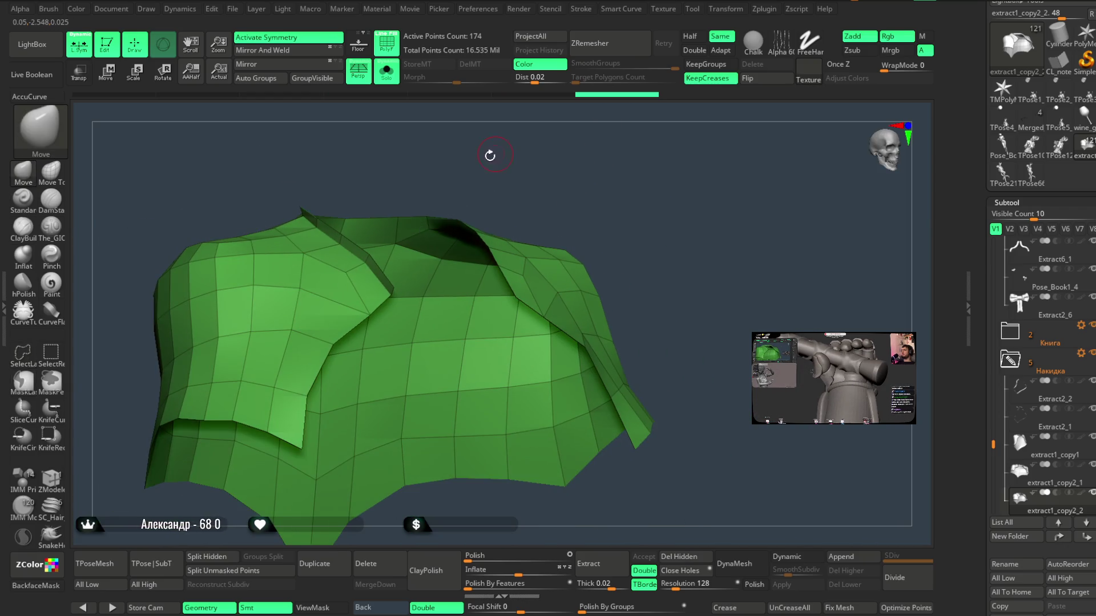
- Turn off X symmetry and hide the remaining top-edge strips of the cape
mouse_move(435, 160)
left_mouse_down()
mouse_move(457, 142)
mouse_move(458, 185)
mouse_move(521, 142)
mouse_move(492, 157)
mouse_move(578, 141)
mouse_move(692, 161)
mouse_move(599, 147)
left_mouse_up()
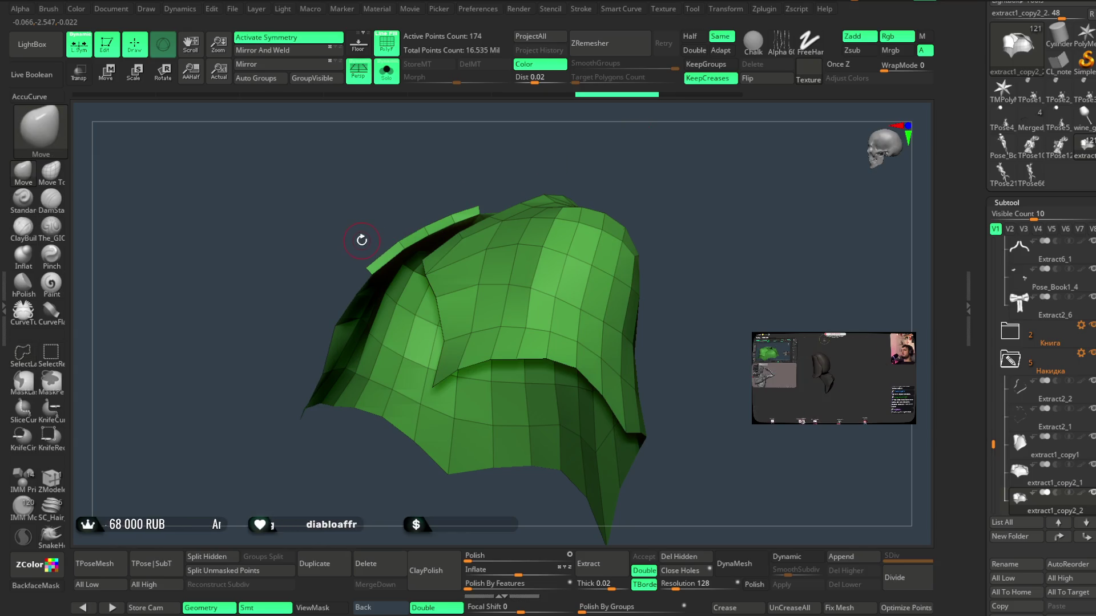
key("x")
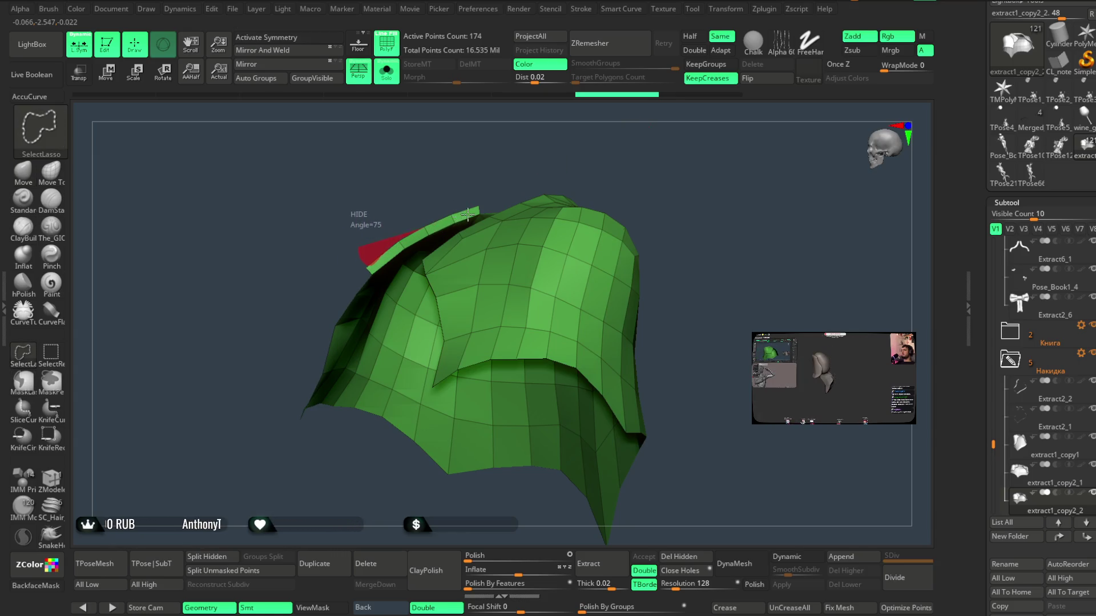
left_click(465, 215, "ctrl+shift")
left_click_drag(394, 251, 399, 246, "ctrl+shift")
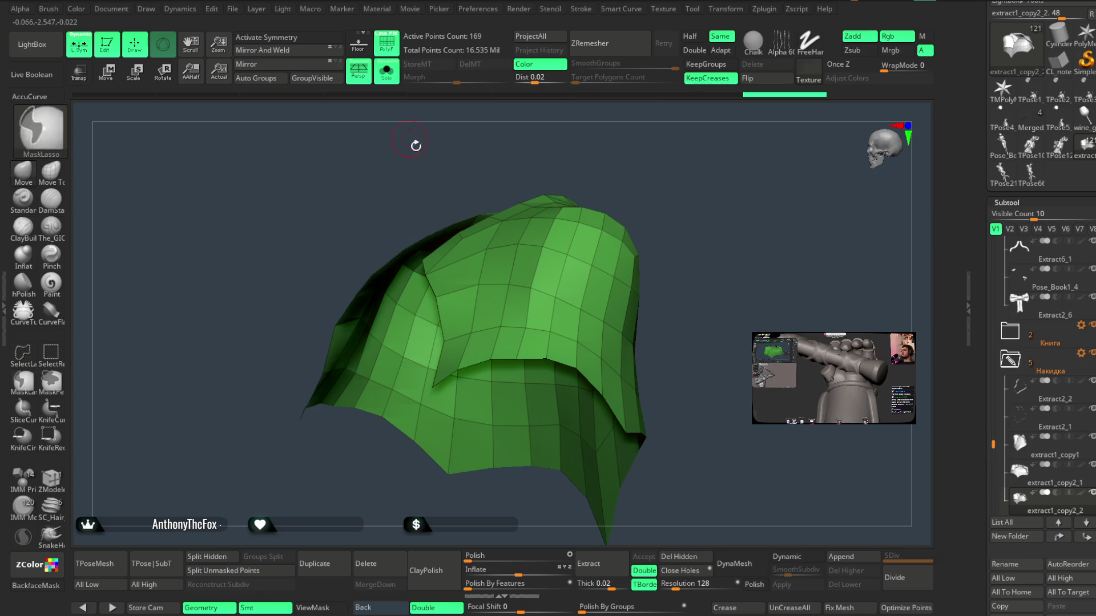
left_click_drag(416, 142, 518, 165)
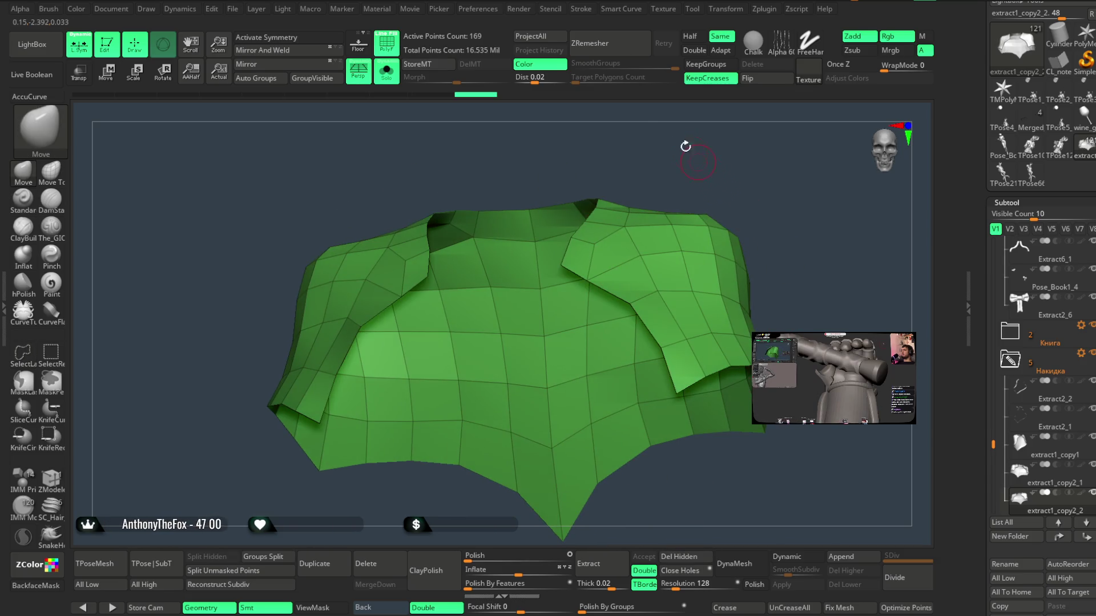
- Create curves along the cape's open borders with Frame Mesh (Border)
left_click(580, 9)
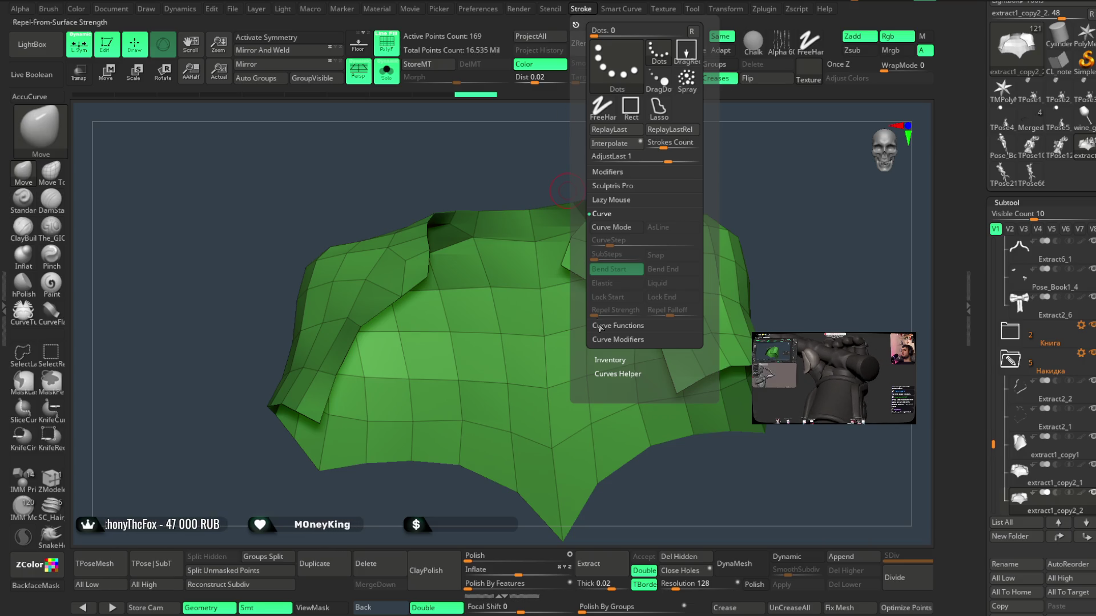
left_click(616, 341)
left_click(614, 228)
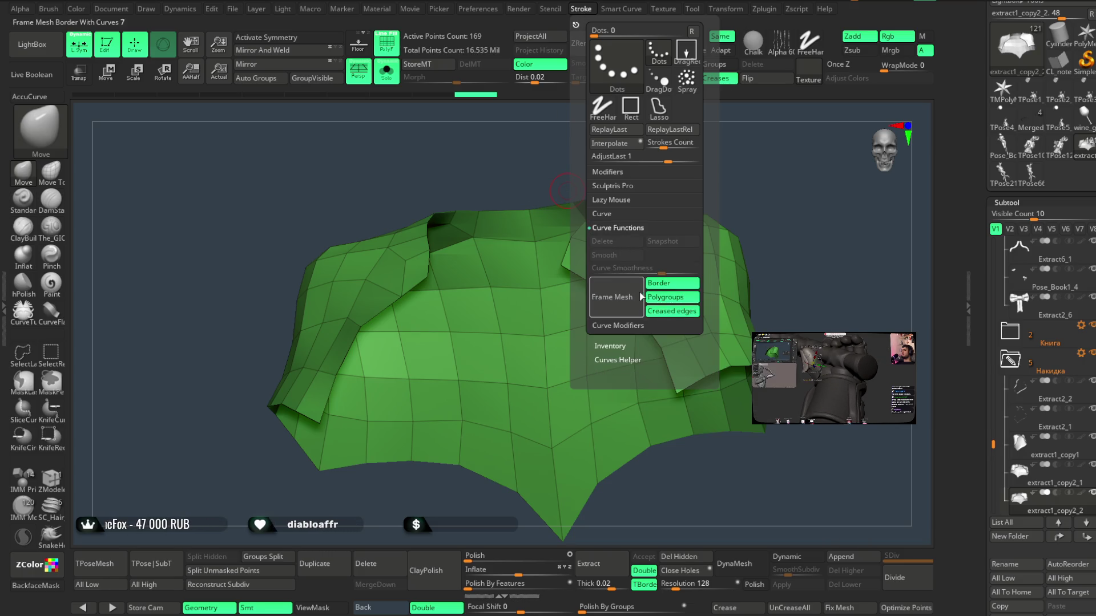
left_click(620, 302)
mouse_move(776, 178)
left_mouse_down()
mouse_move(799, 195)
mouse_move(779, 196)
left_mouse_up()
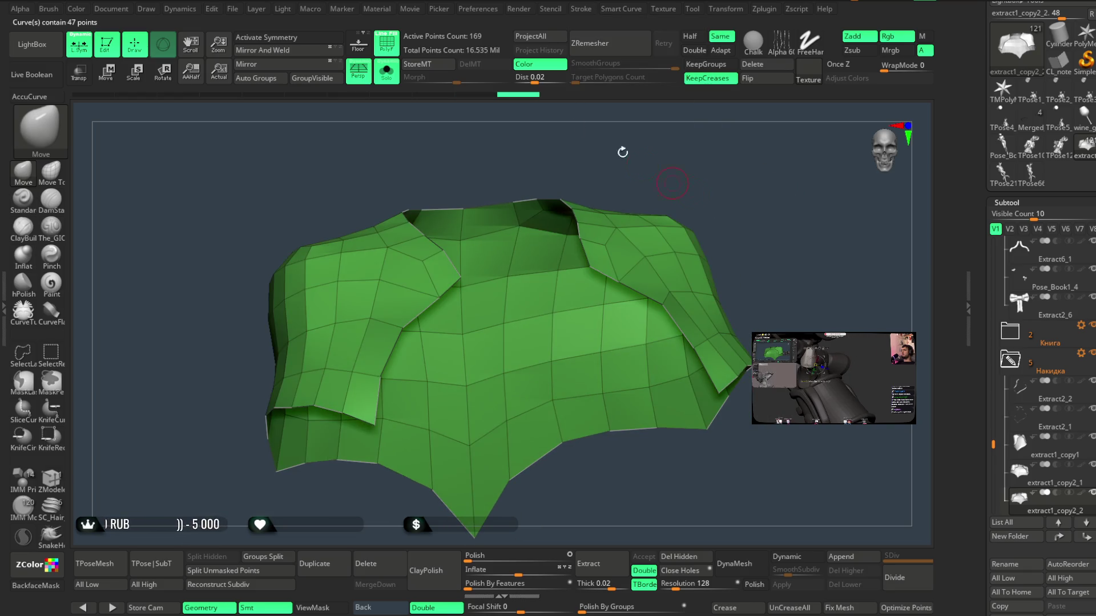
left_click(36, 45)
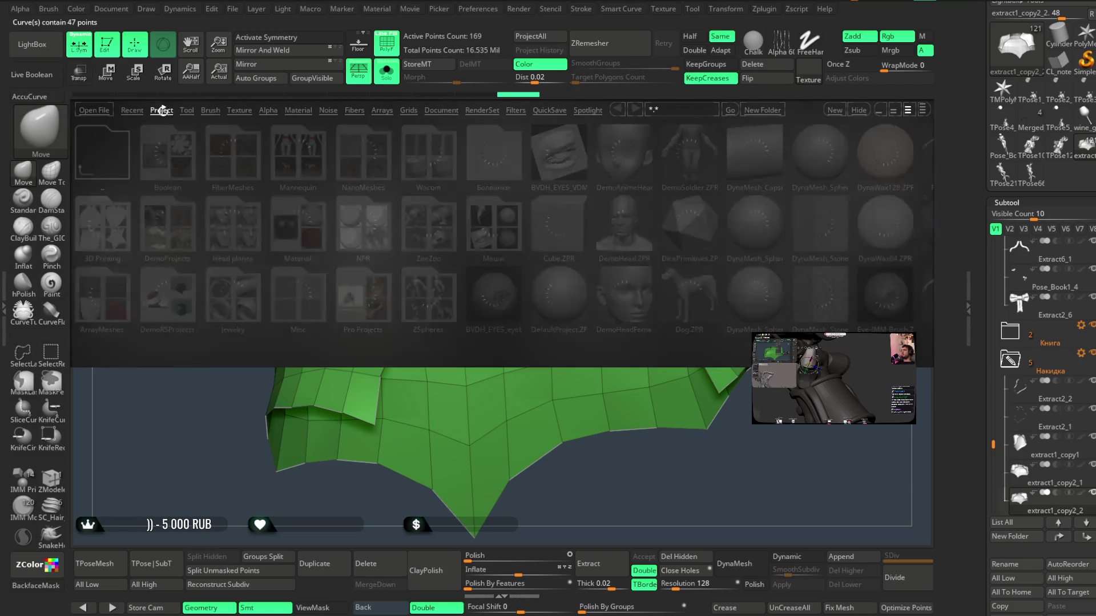
- Browse the LightBox custom brush folders (Ремни, Bands) and load the ruffles_double brush
left_click(211, 110)
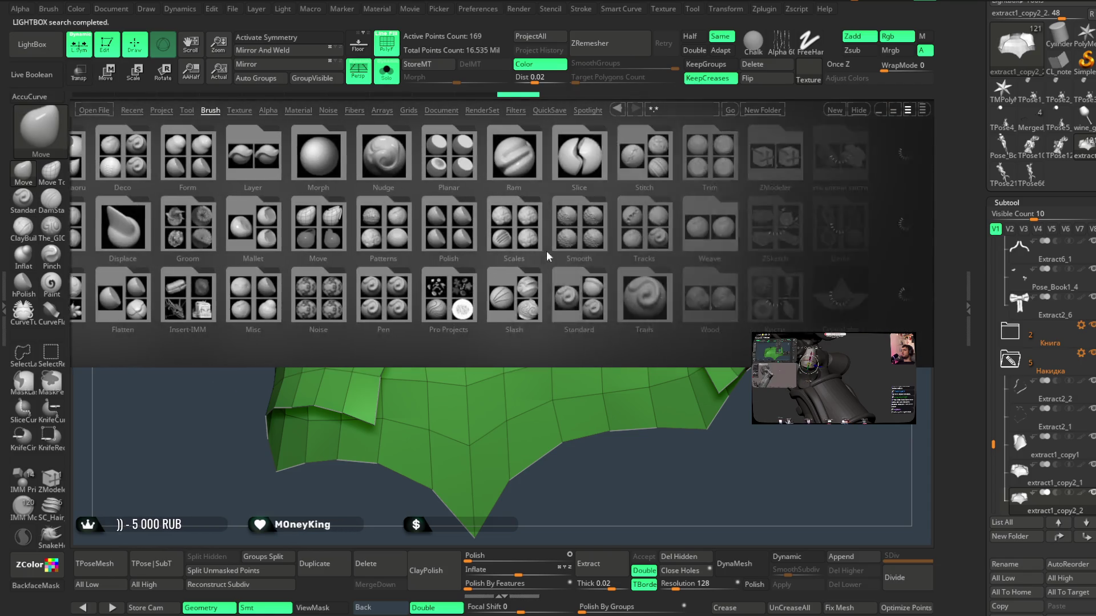
double_click(591, 292)
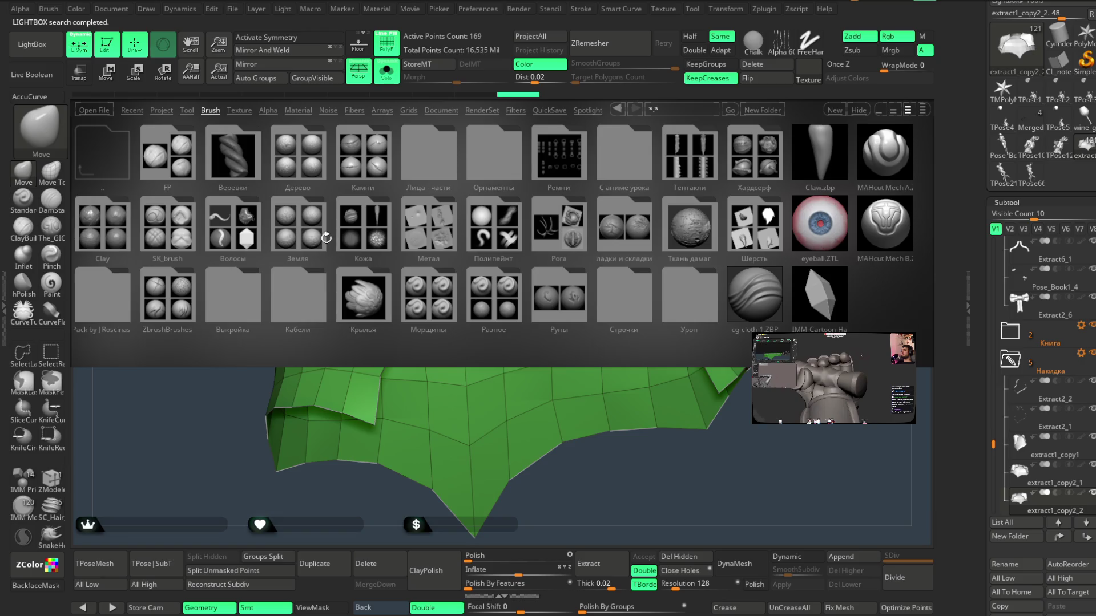
double_click(557, 161)
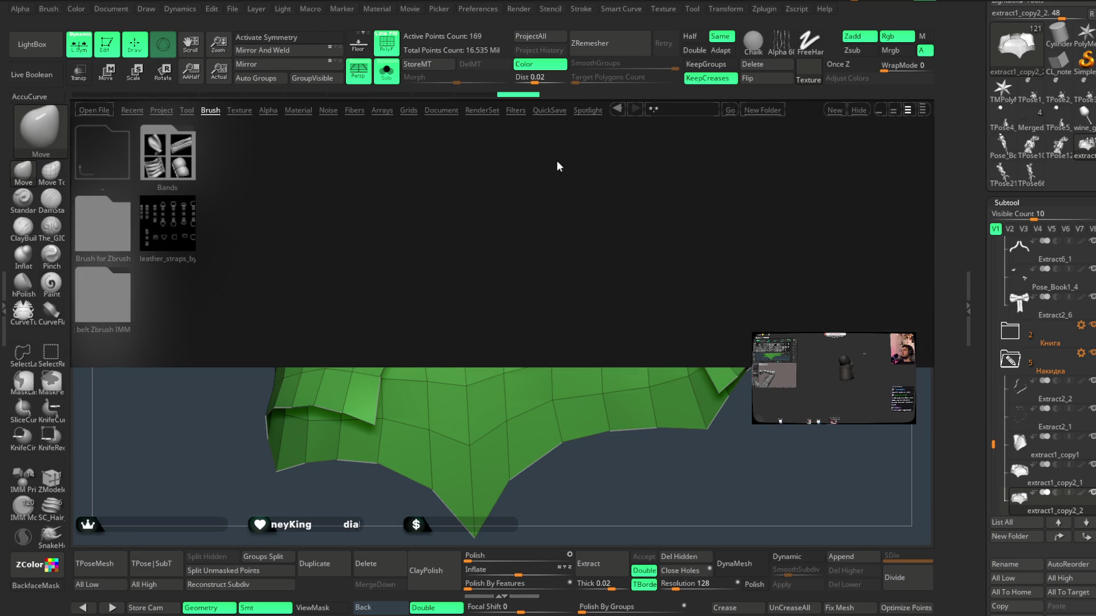
double_click(172, 173)
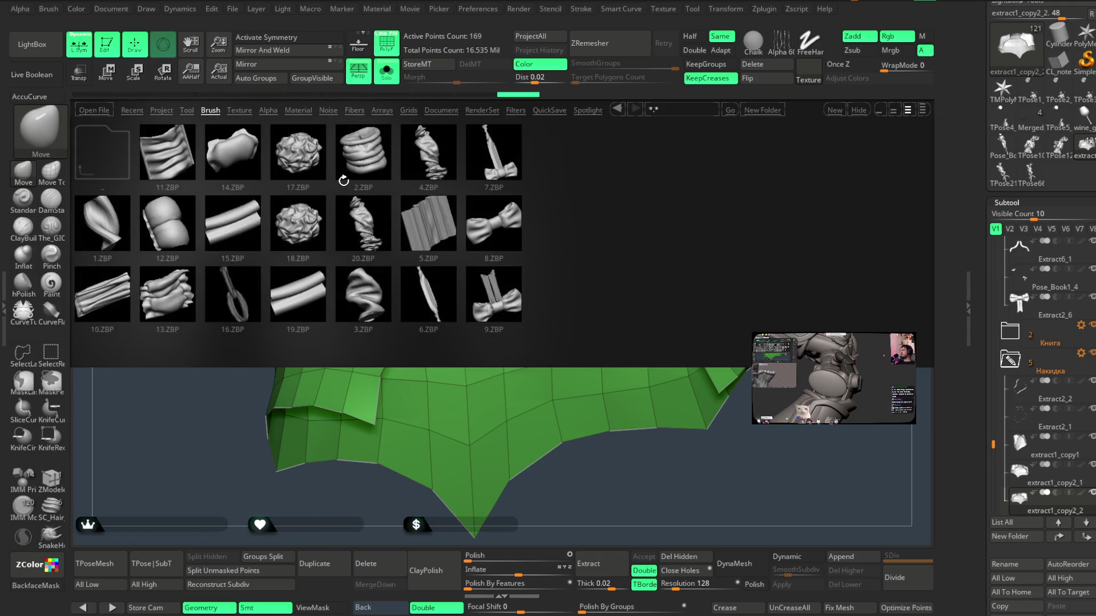
double_click(108, 147)
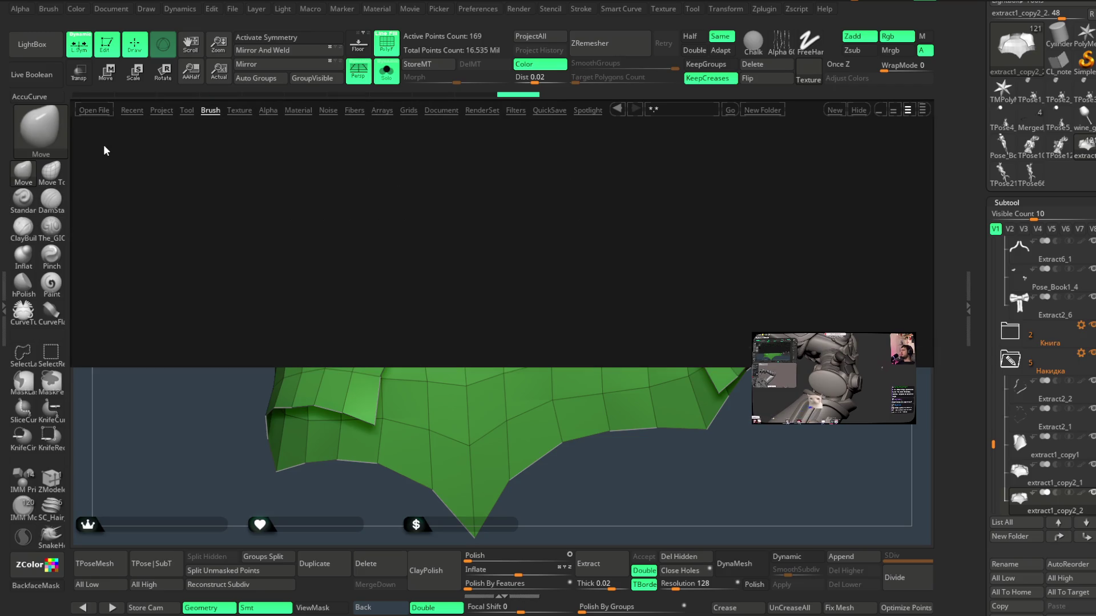
double_click(110, 166)
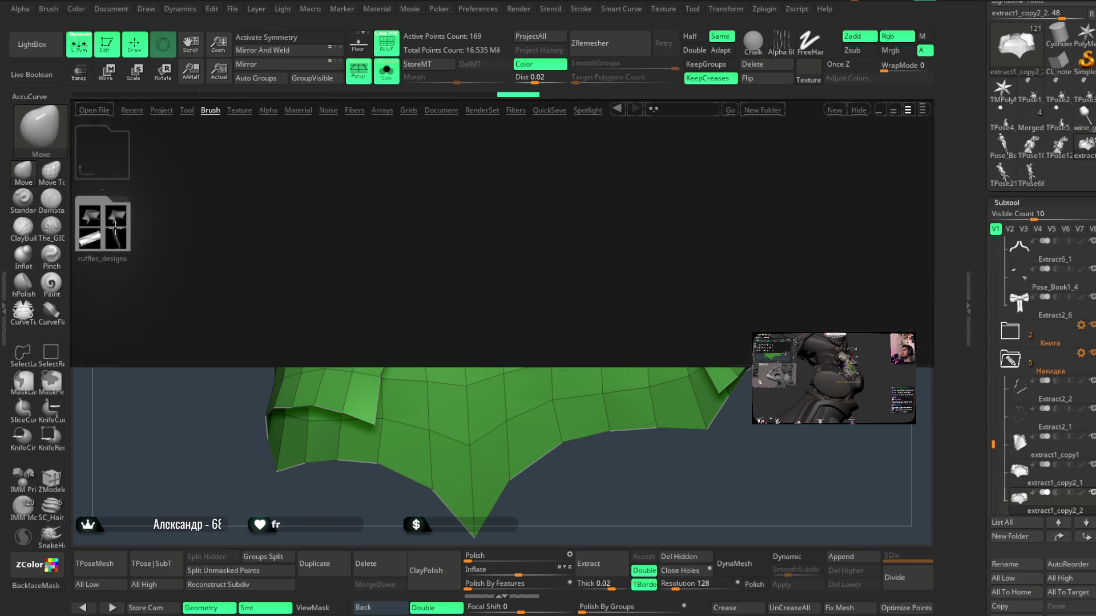
double_click(166, 160)
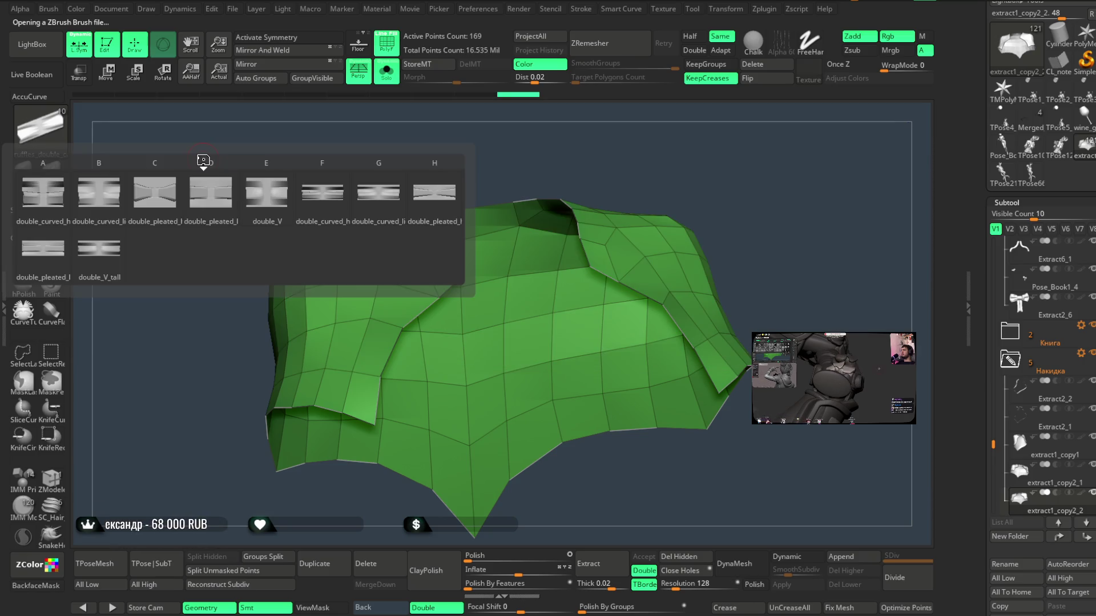
- Load a ruffles_single variant and apply it along the cape's border curves, reaching 6,745 points
left_click(31, 44)
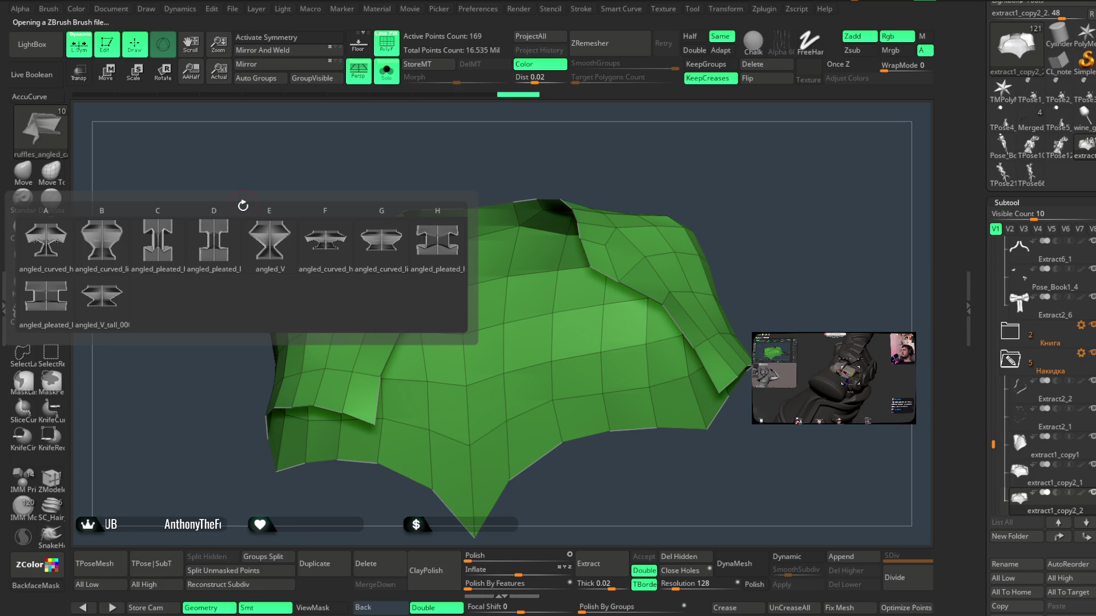
left_click(44, 55)
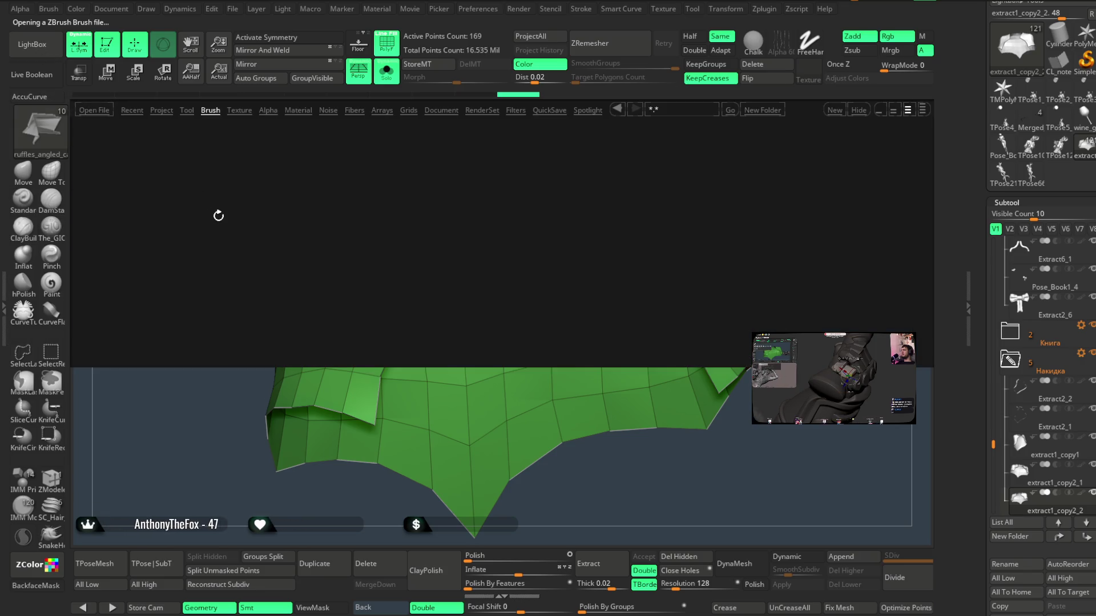
double_click(168, 291)
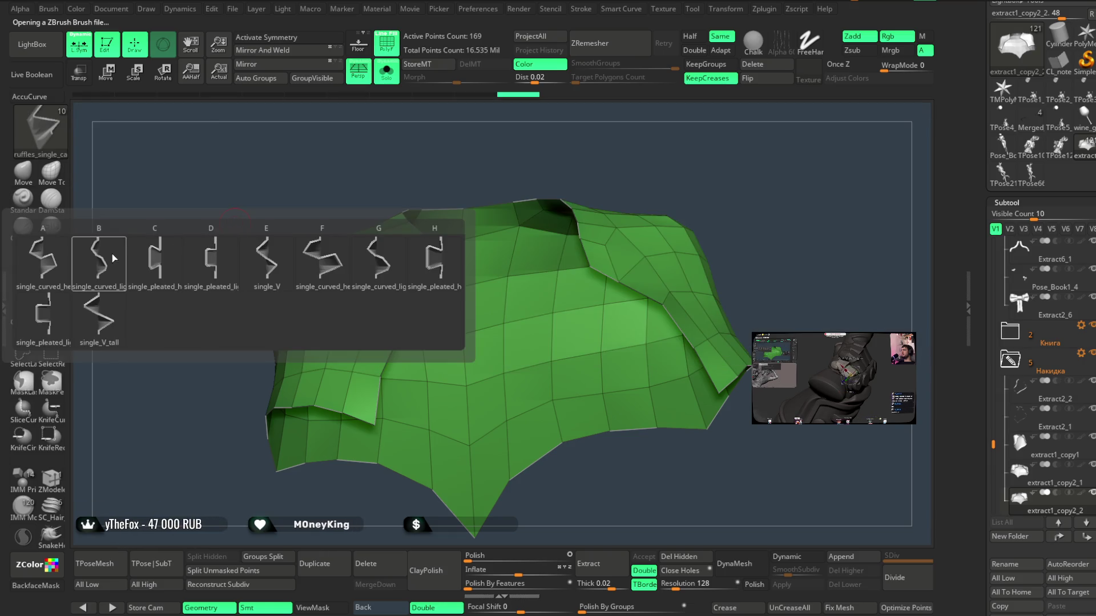
left_click(116, 258)
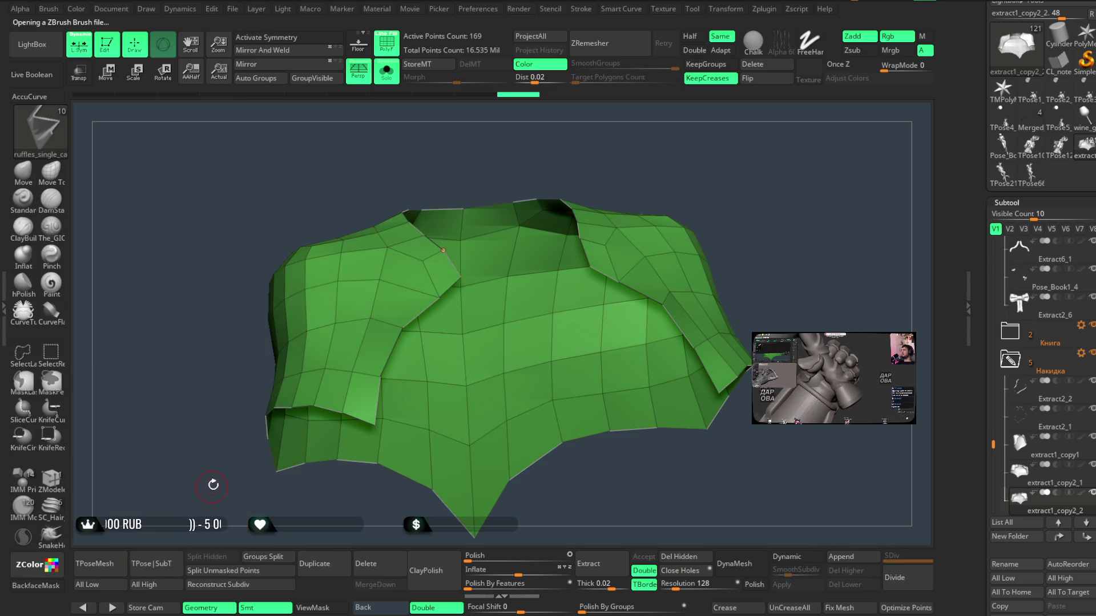
left_click_drag(212, 485, 311, 374)
left_click(361, 336)
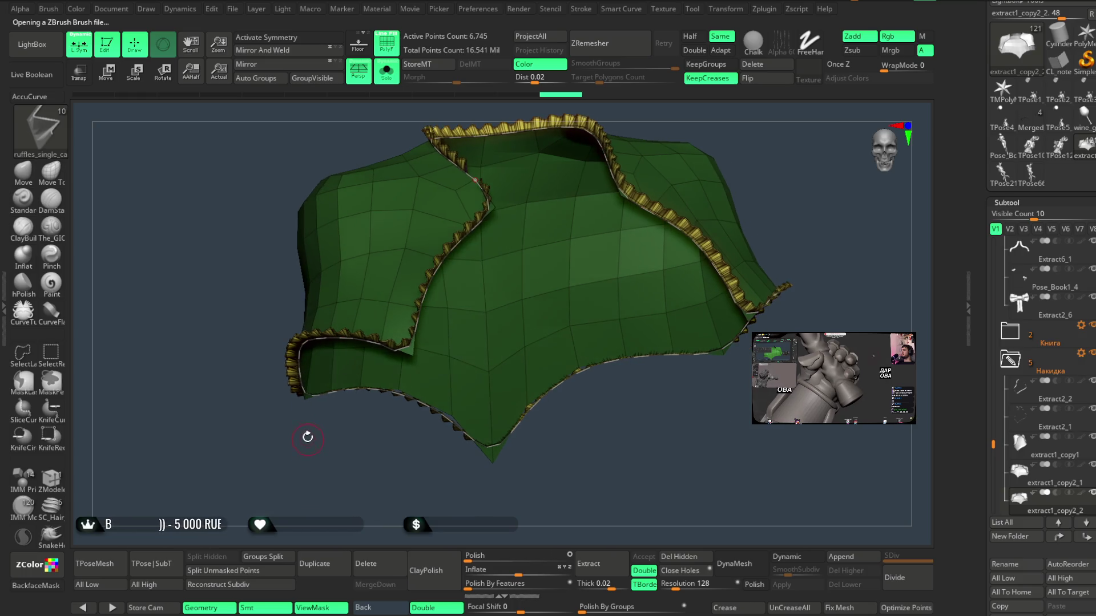
- Undo the ruffle trim and reapply it along the cape borders
key("ctrl+z")
key("space")
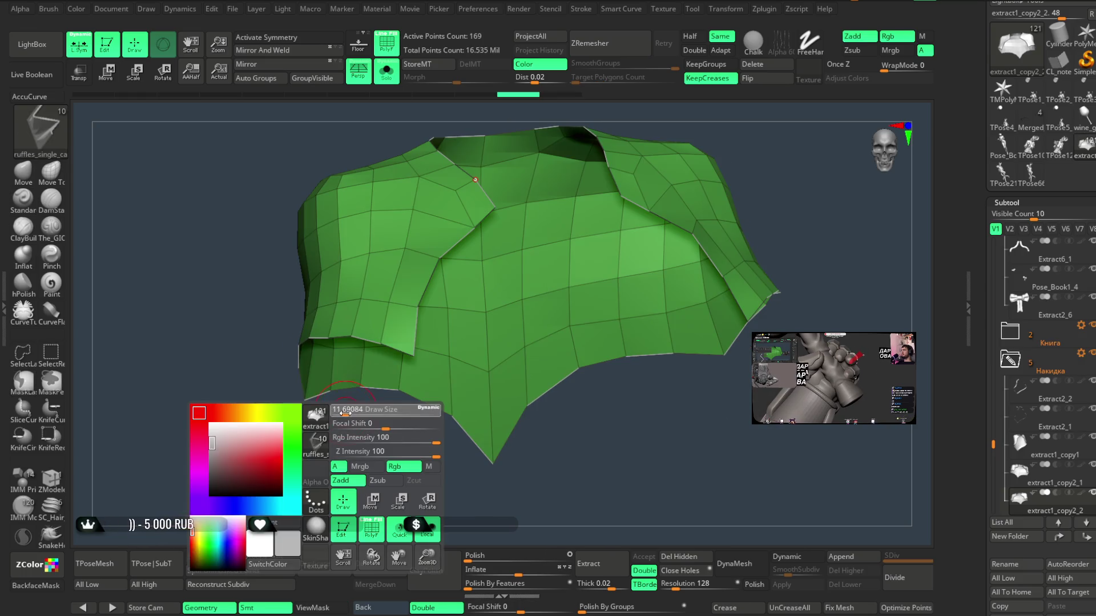
left_click(317, 411)
mouse_move(318, 411)
left_mouse_down()
mouse_move(354, 443)
mouse_move(317, 457)
mouse_move(311, 443)
left_mouse_up()
- Toggle the cape's visibility to check the ruffles, then show the whole character zoomed out
left_click(459, 190, "ctrl+shift")
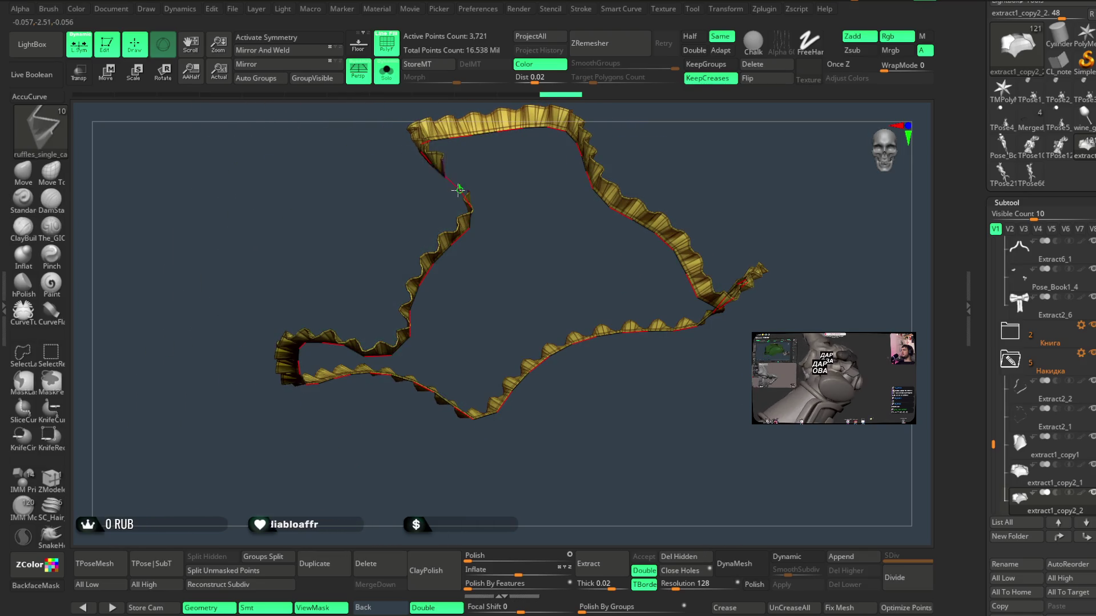
left_click(450, 192, "ctrl+shift")
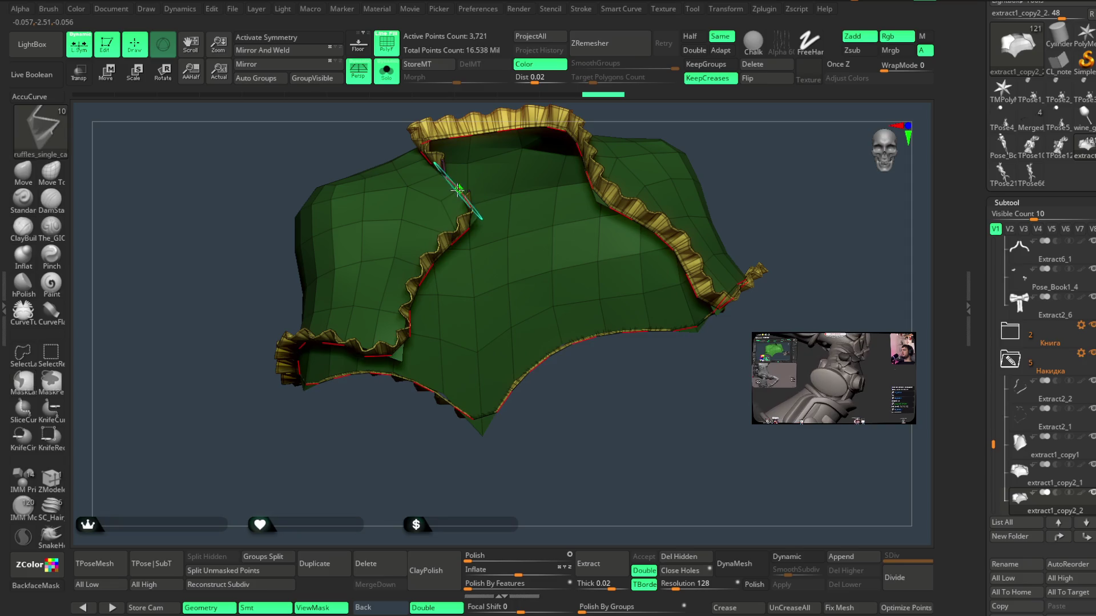
left_click(459, 190, "ctrl+shift")
left_click(460, 190, "ctrl+shift")
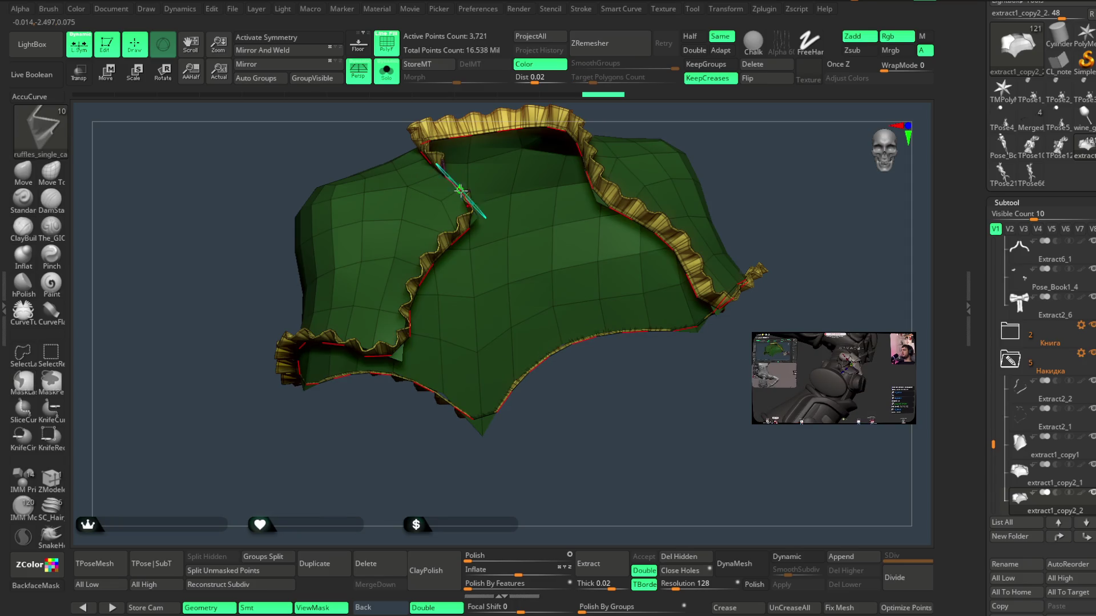
left_click(461, 189, "ctrl+shift")
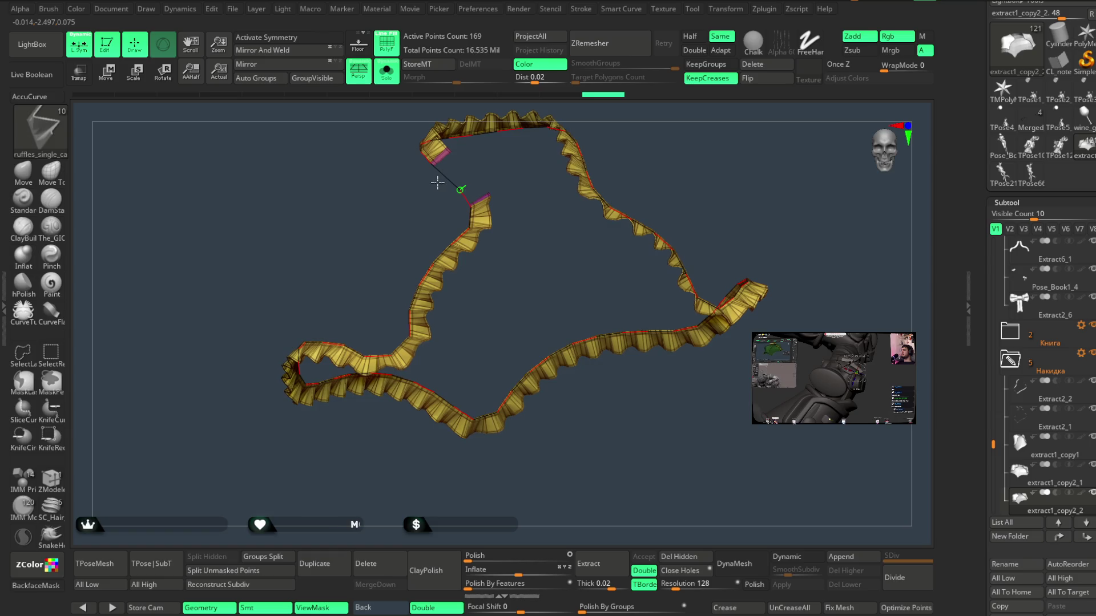
left_click(438, 183, "ctrl+shift")
left_click(387, 72)
mouse_move(777, 187)
left_mouse_down()
mouse_move(741, 230)
mouse_move(722, 235)
mouse_move(736, 215)
mouse_move(704, 232)
mouse_move(683, 284)
mouse_move(706, 239)
left_mouse_up()
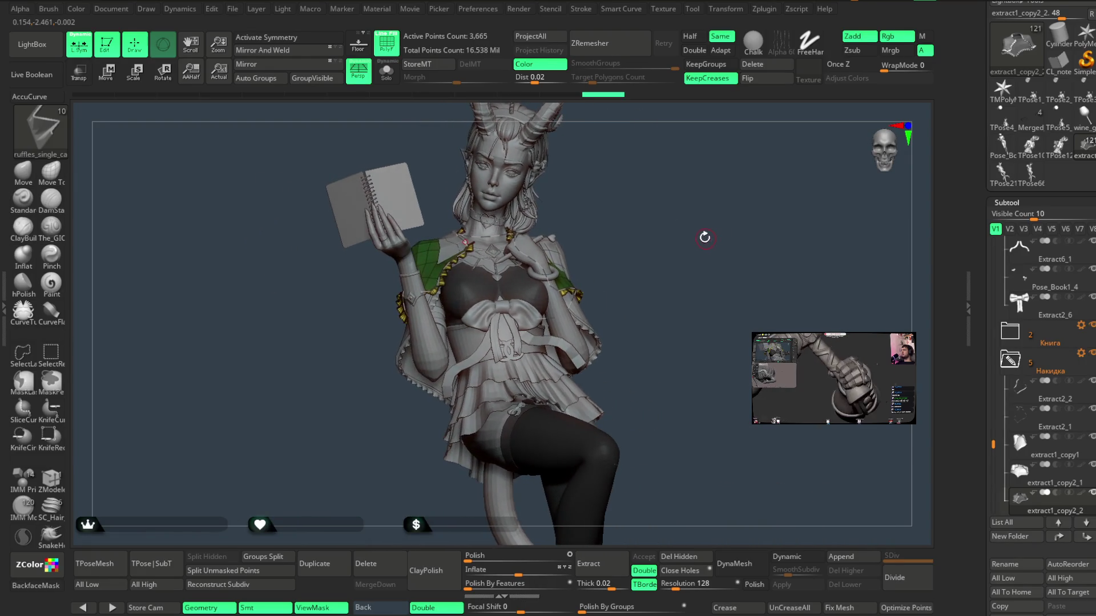
- Isolate the ruffled cape with Solo, frame it, and display its polygroups
left_click(391, 73)
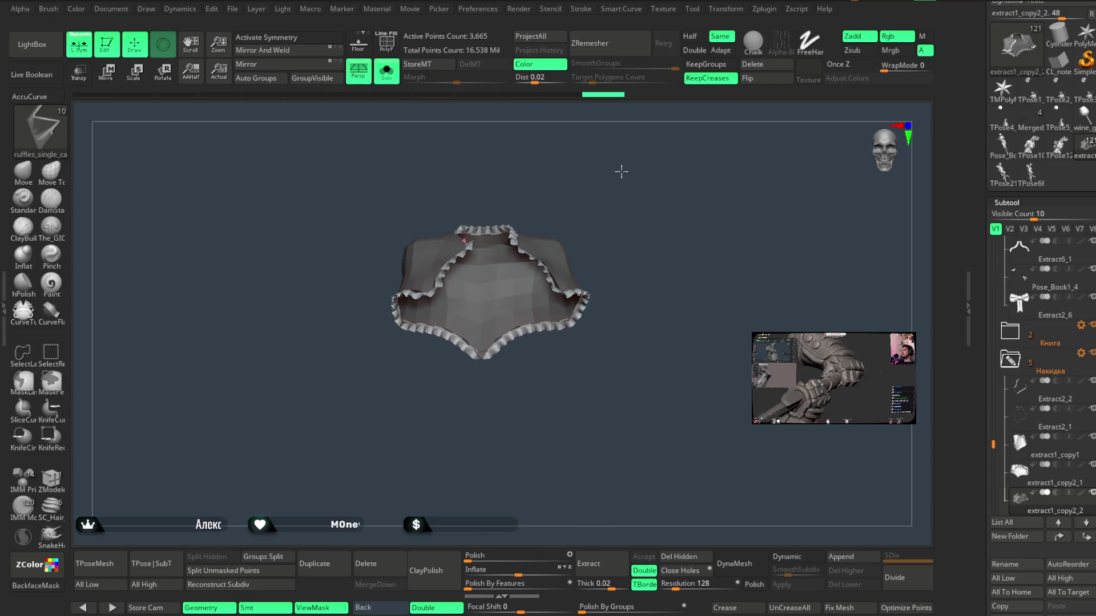
key("f")
key("shift+f")
mouse_move(687, 150)
left_mouse_down()
mouse_move(660, 147)
mouse_move(697, 137)
mouse_move(693, 114)
mouse_move(707, 147)
mouse_move(654, 155)
left_mouse_up()
- Split the ruffle trim off the cape with Split Groups and start deleting the plain cape subtool
left_click(392, 79)
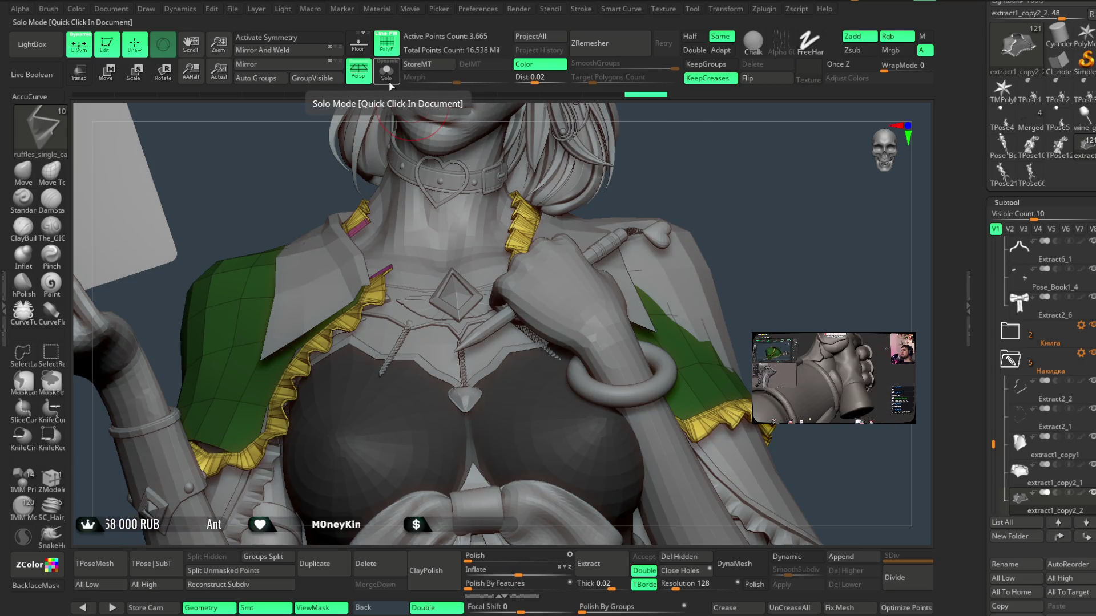
left_click(390, 84)
mouse_move(646, 125)
left_mouse_down()
mouse_move(720, 179)
mouse_move(660, 144)
mouse_move(641, 166)
mouse_move(661, 169)
mouse_move(639, 177)
left_mouse_up()
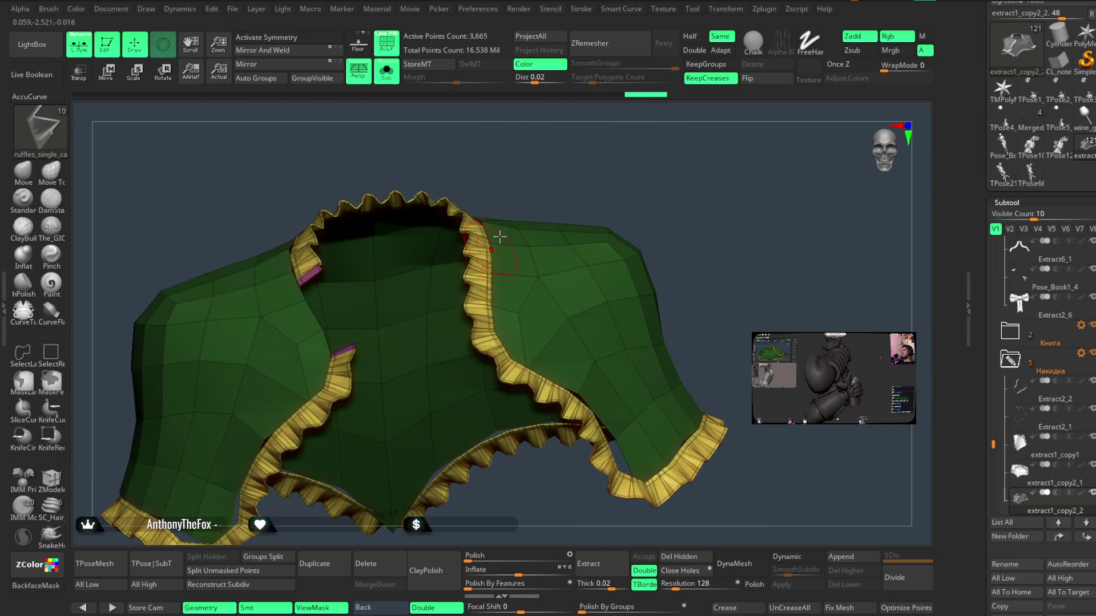
mouse_move(754, 119)
left_mouse_down()
mouse_move(726, 195)
mouse_move(724, 173)
left_mouse_up()
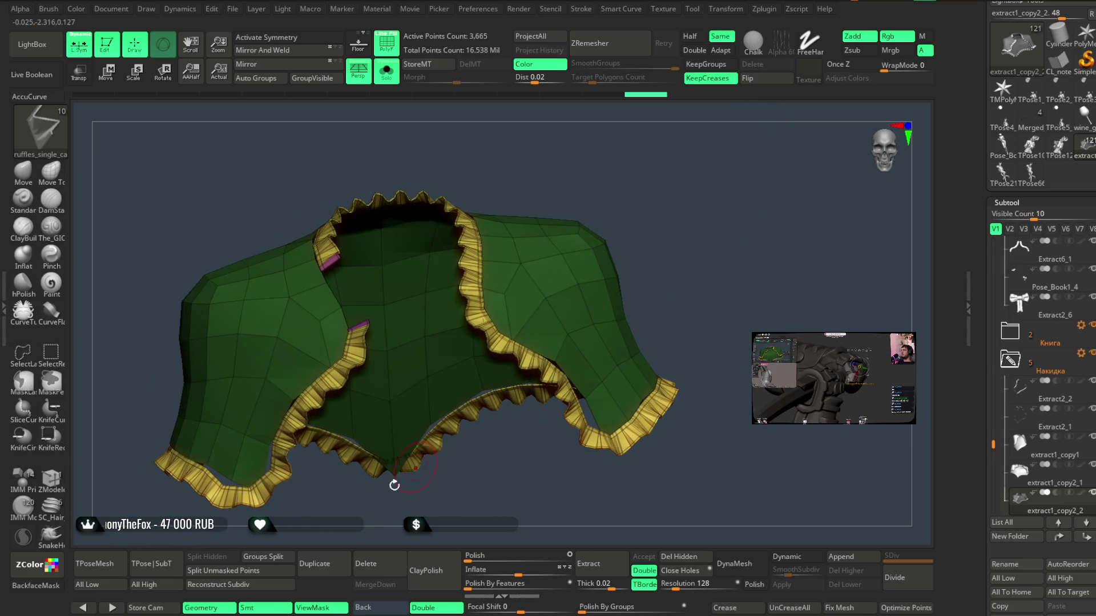
left_click(239, 571)
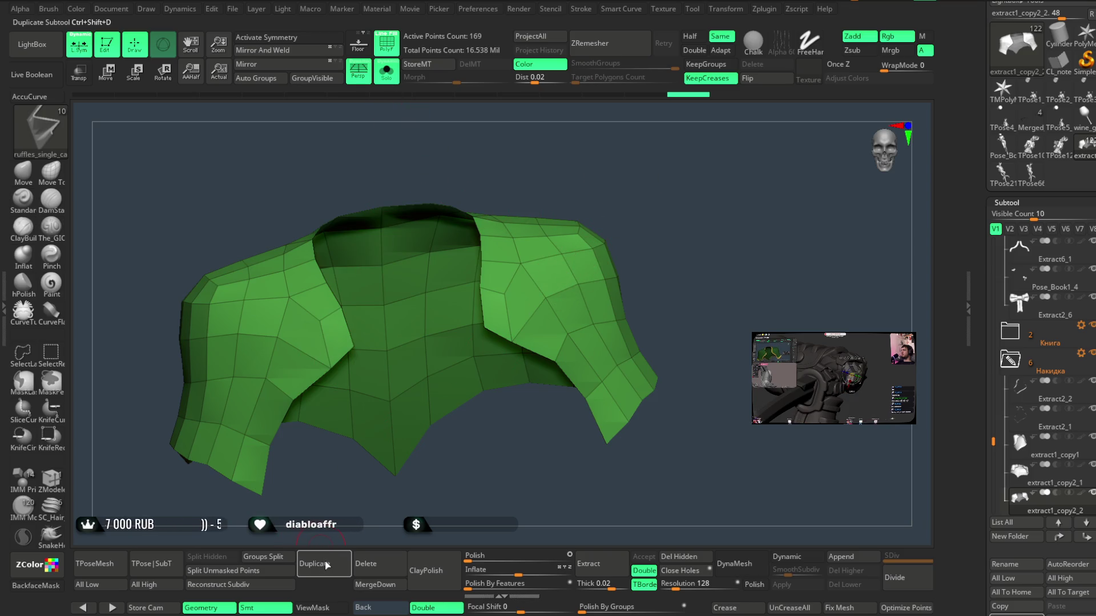
left_click(365, 564)
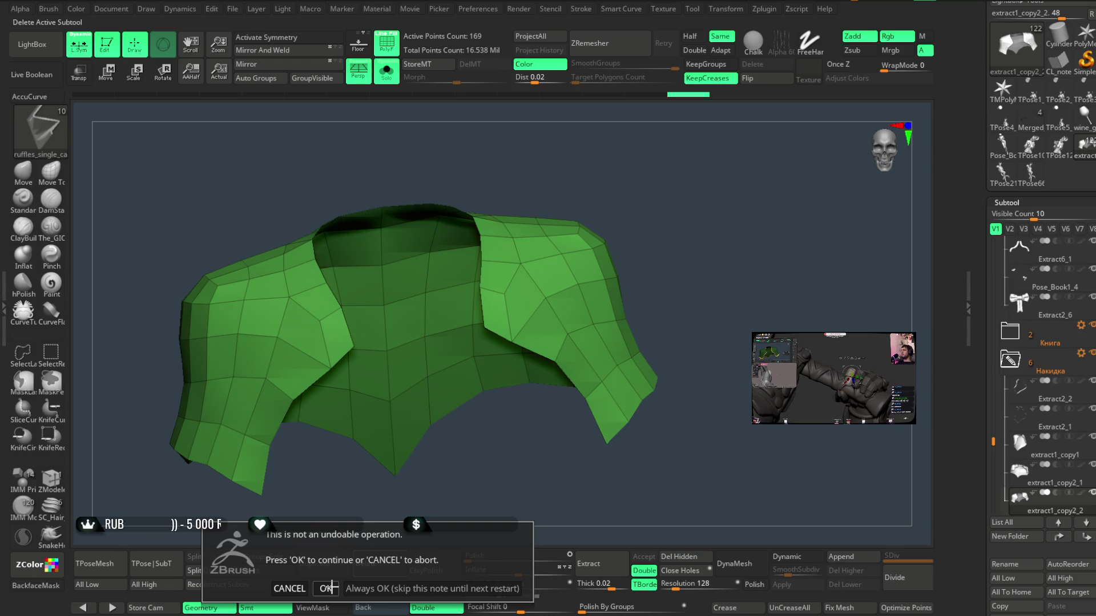
- Confirm deleting the green cape piece, leaving only the yellow ruffle ribbon
left_click(326, 588)
mouse_move(587, 215)
left_mouse_down()
mouse_move(605, 171)
mouse_move(570, 163)
mouse_move(549, 187)
mouse_move(573, 207)
mouse_move(568, 183)
mouse_move(570, 214)
left_mouse_up()
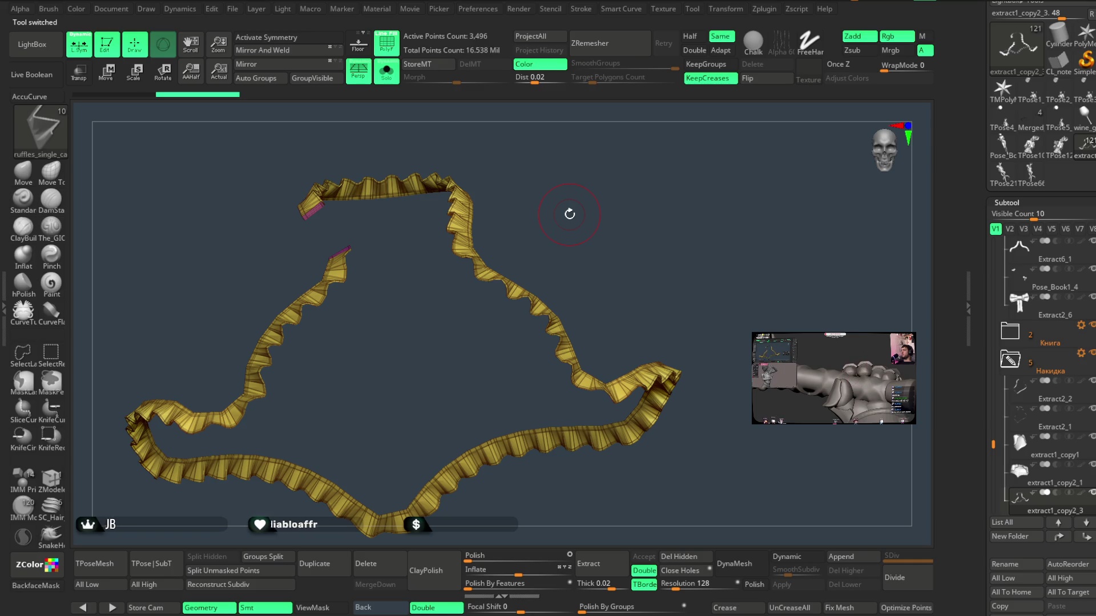
mouse_move(572, 212)
left_mouse_down()
mouse_move(572, 234)
mouse_move(555, 254)
mouse_move(565, 333)
mouse_move(580, 205)
mouse_move(571, 225)
left_mouse_up()
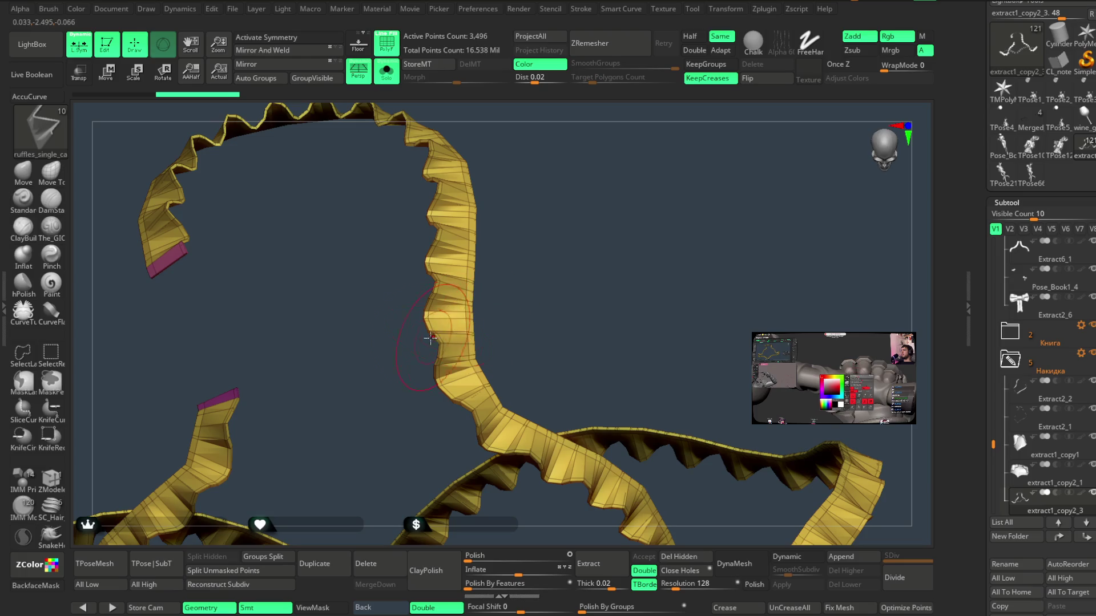
- Lasso-hide the ribbon's upper loop and a small piece at its top
key("ctrl+shift")
mouse_move(468, 323)
left_mouse_down("ctrl+shift")
mouse_move(517, 150)
mouse_move(195, 110)
mouse_move(135, 268)
mouse_move(153, 327)
left_mouse_up("ctrl+shift")
mouse_move(571, 251)
left_mouse_down()
mouse_move(531, 264)
mouse_move(477, 331)
mouse_move(482, 359)
mouse_move(400, 284)
mouse_move(536, 240)
mouse_move(355, 320)
mouse_move(514, 177)
mouse_move(511, 135)
mouse_move(457, 210)
left_mouse_up()
key("ctrl+shift")
key("ctrl+shift")
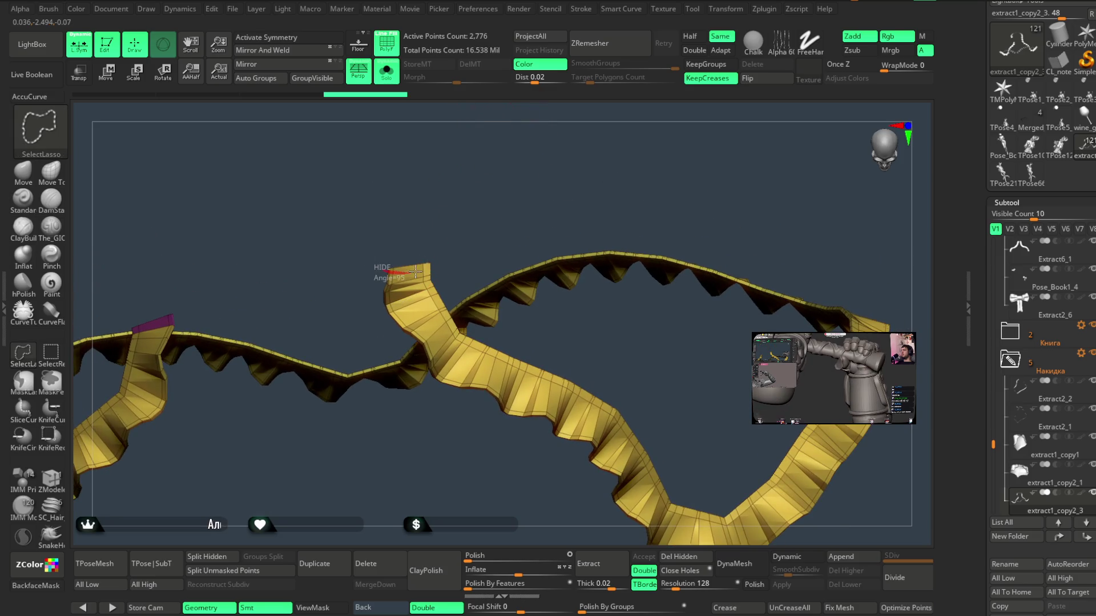
left_click_drag(413, 272, 400, 283, "ctrl+shift")
mouse_move(501, 142)
left_mouse_down()
mouse_move(470, 181)
mouse_move(478, 105)
mouse_move(538, 262)
mouse_move(528, 186)
mouse_move(624, 458)
left_mouse_up()
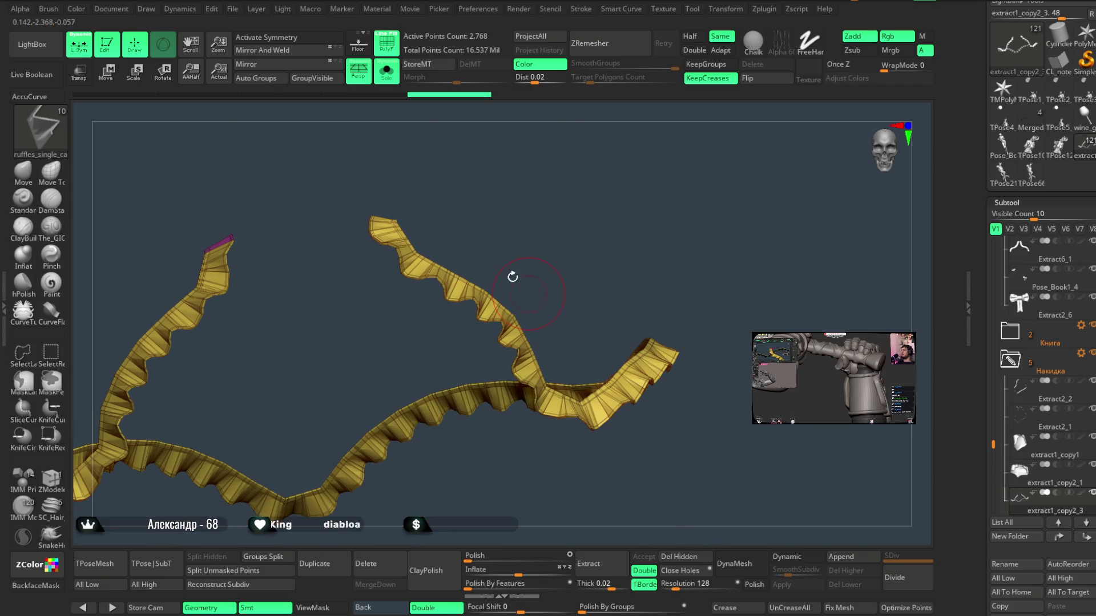
- Re-isolate the ruffle ribbon with Solo and switch to the Move brush (B-M-V)
left_click(386, 71)
mouse_move(648, 163)
left_mouse_down()
mouse_move(692, 152)
mouse_move(692, 215)
mouse_move(678, 145)
mouse_move(653, 224)
mouse_move(660, 268)
left_mouse_up()
left_click(386, 71)
mouse_move(513, 217)
left_mouse_down()
mouse_move(422, 331)
mouse_move(404, 305)
mouse_move(565, 246)
mouse_move(536, 277)
left_mouse_up()
key("space")
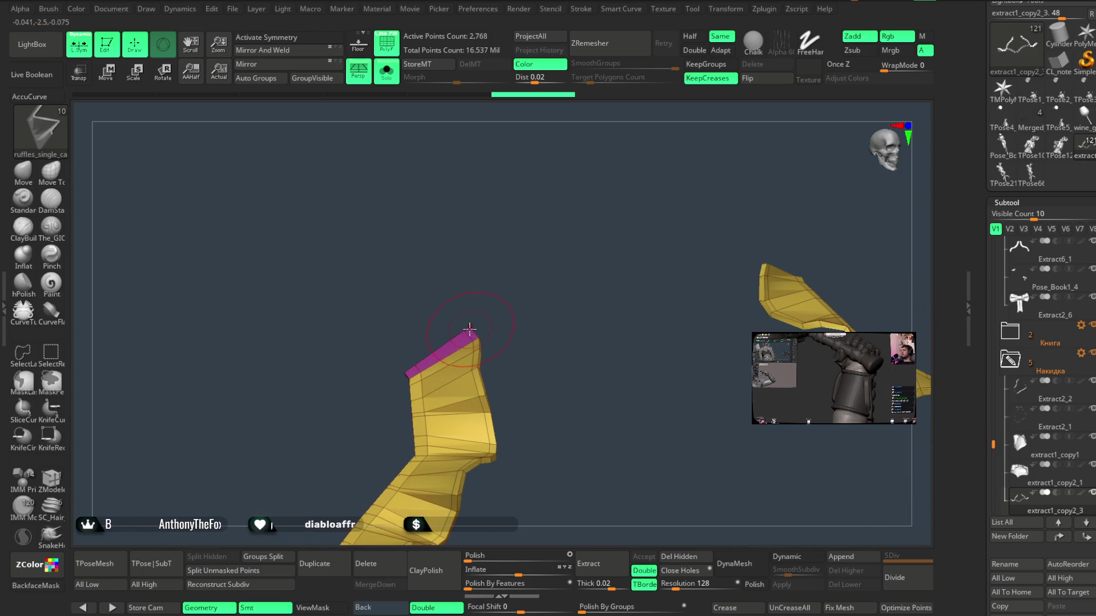
key("b")
key("m")
key("v")
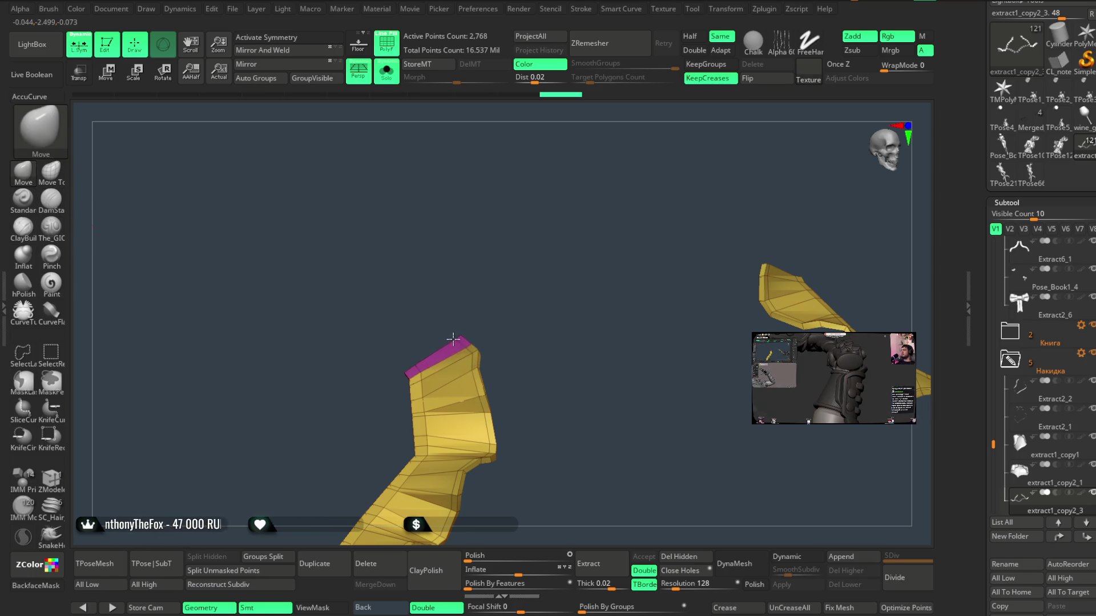
mouse_move(456, 338)
left_mouse_down()
mouse_move(506, 335)
mouse_move(475, 346)
mouse_move(478, 319)
mouse_move(487, 389)
mouse_move(484, 293)
mouse_move(487, 344)
mouse_move(499, 321)
mouse_move(439, 346)
mouse_move(437, 325)
mouse_move(425, 349)
mouse_move(499, 282)
mouse_move(491, 338)
mouse_move(499, 303)
mouse_move(486, 337)
mouse_move(560, 215)
mouse_move(553, 235)
mouse_move(469, 301)
mouse_move(485, 287)
left_mouse_up()
- Turn off Solo and zoom onto the yellow trim's end beside the hand at the chest
left_click_drag(576, 183, 491, 283)
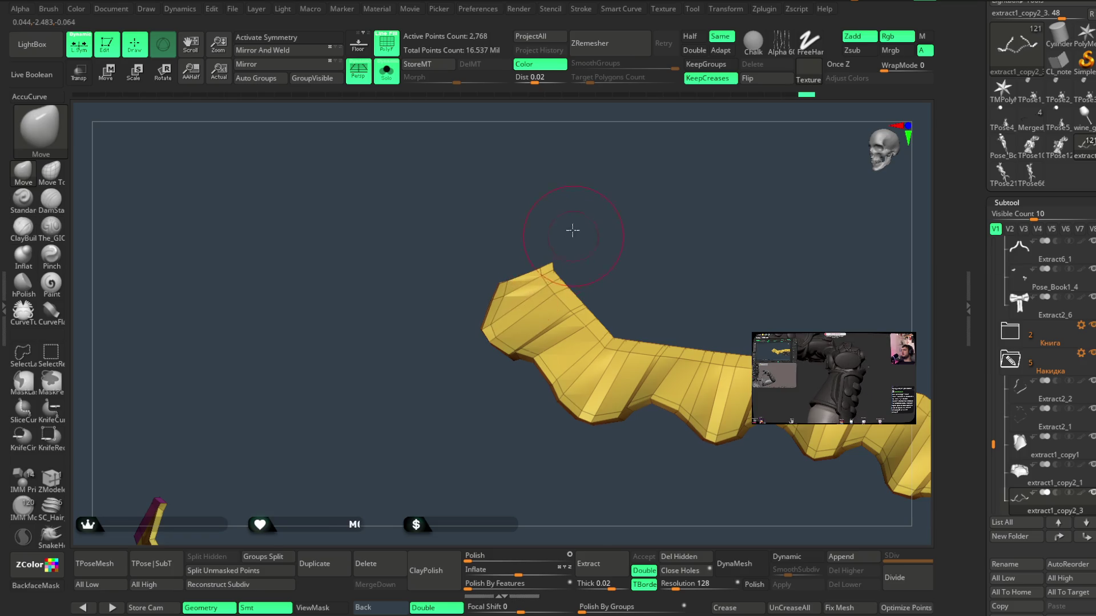
left_click(396, 81)
right_click_drag(526, 147, 519, 254)
key("space")
mouse_move(552, 166)
right_mouse_down()
mouse_move(598, 139)
mouse_move(504, 285)
right_mouse_up()
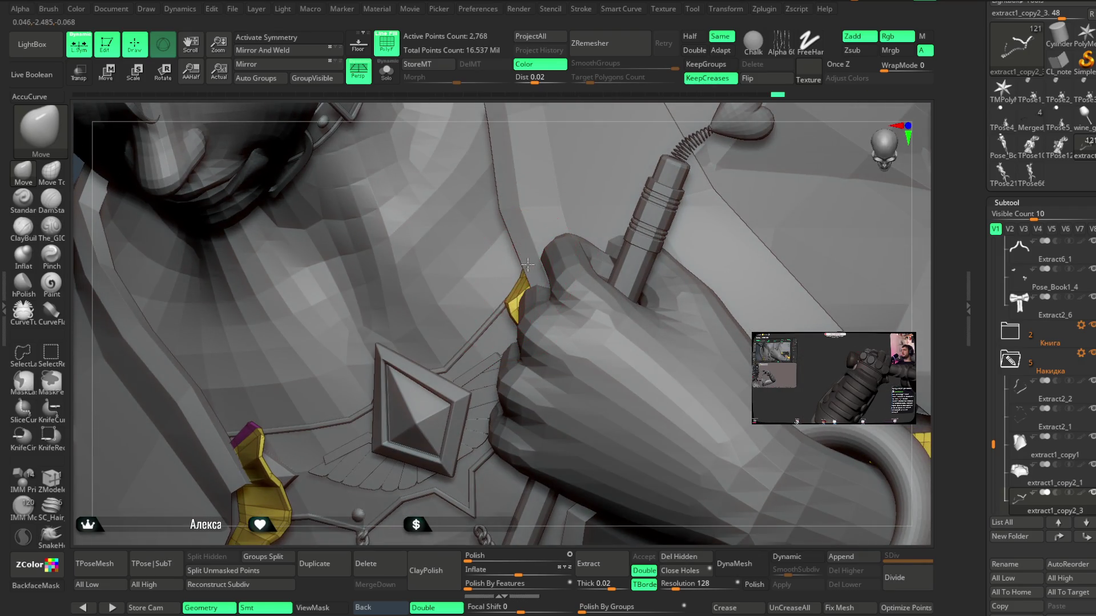
- Move the magenta-tipped trim end down so it sits against the chest
mouse_move(386, 523)
right_mouse_down()
mouse_move(386, 535)
mouse_move(365, 400)
right_mouse_up()
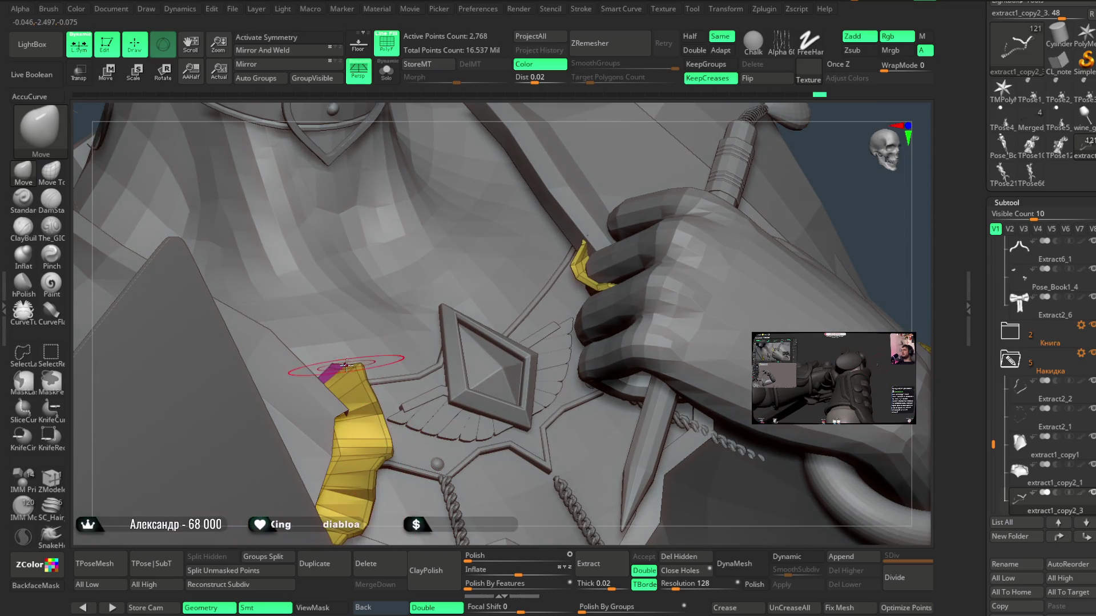
left_click_drag(344, 373, 330, 391)
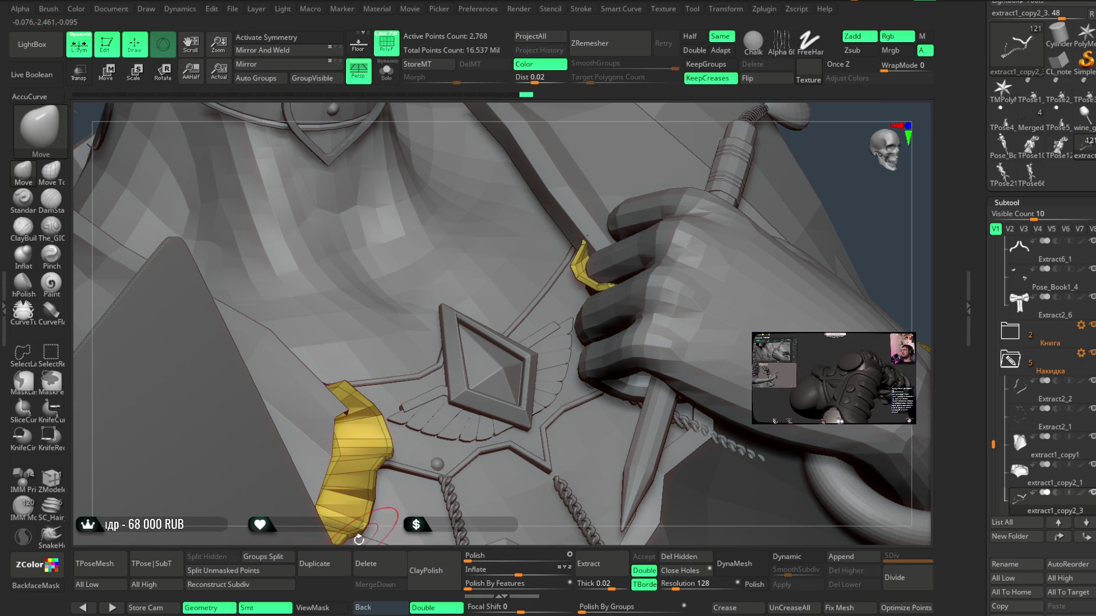
mouse_move(355, 532)
right_mouse_down()
mouse_move(492, 215)
mouse_move(626, 177)
mouse_move(656, 203)
mouse_move(637, 278)
right_mouse_up()
mouse_move(587, 330)
right_mouse_down("ctrl")
mouse_move(593, 345)
mouse_move(634, 359)
mouse_move(575, 344)
mouse_move(574, 310)
mouse_move(556, 308)
mouse_move(457, 365)
right_mouse_up("ctrl")
right_click(580, 341)
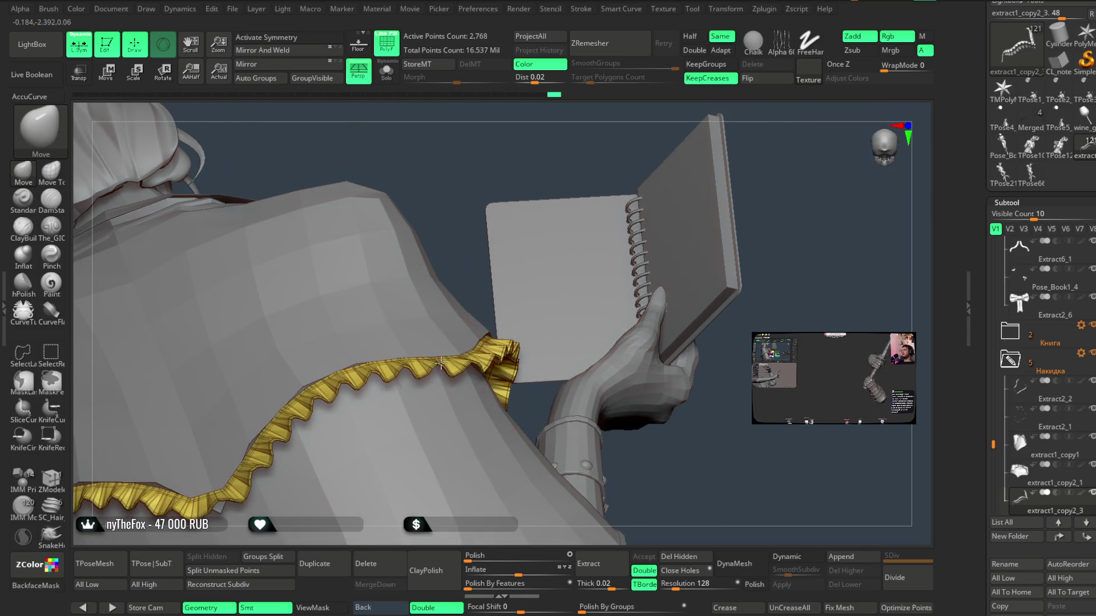
mouse_move(722, 402)
right_mouse_down()
mouse_move(648, 428)
mouse_move(515, 385)
right_mouse_up()
right_click_drag(444, 358, 421, 387)
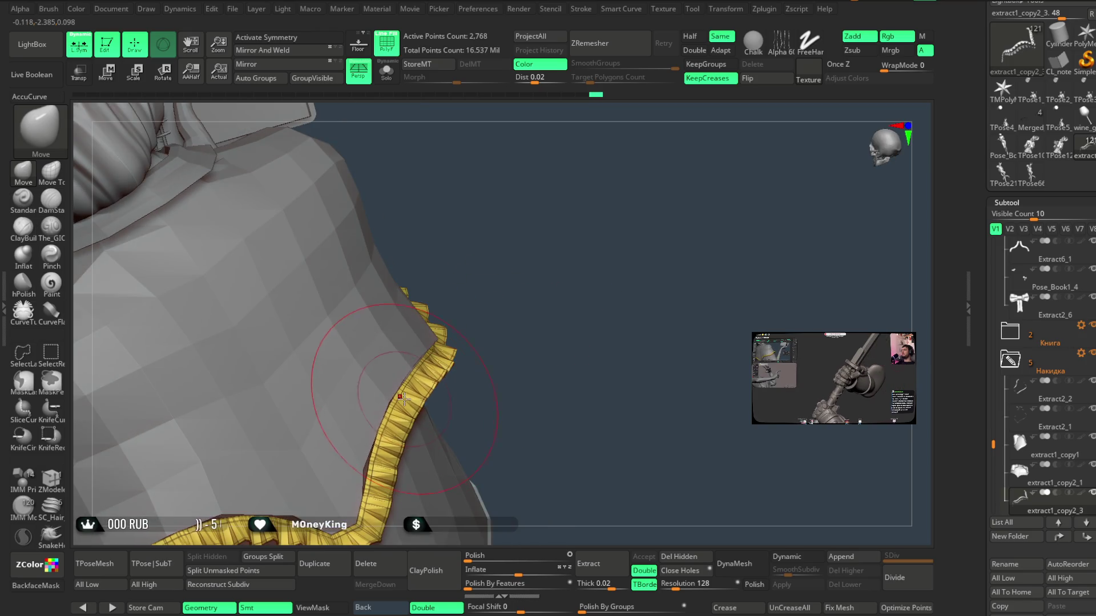
mouse_move(502, 340)
right_mouse_down()
mouse_move(439, 361)
mouse_move(594, 269)
mouse_move(570, 262)
right_mouse_up()
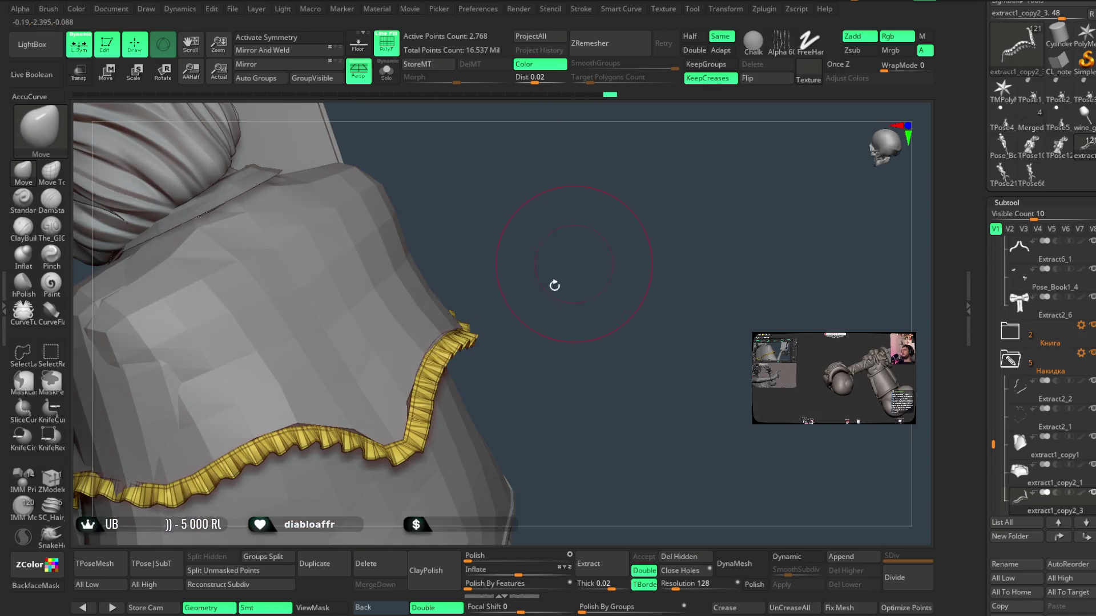
mouse_move(412, 401)
right_mouse_down()
mouse_move(477, 331)
mouse_move(589, 264)
mouse_move(558, 307)
right_mouse_up()
mouse_move(459, 335)
right_mouse_down()
mouse_move(531, 288)
mouse_move(356, 435)
right_mouse_up()
mouse_move(559, 302)
right_mouse_down()
mouse_move(614, 262)
mouse_move(464, 379)
right_mouse_up()
mouse_move(418, 411)
right_mouse_down()
mouse_move(460, 361)
mouse_move(588, 296)
mouse_move(602, 274)
mouse_move(442, 362)
right_mouse_up()
right_click_drag(502, 281, 427, 366)
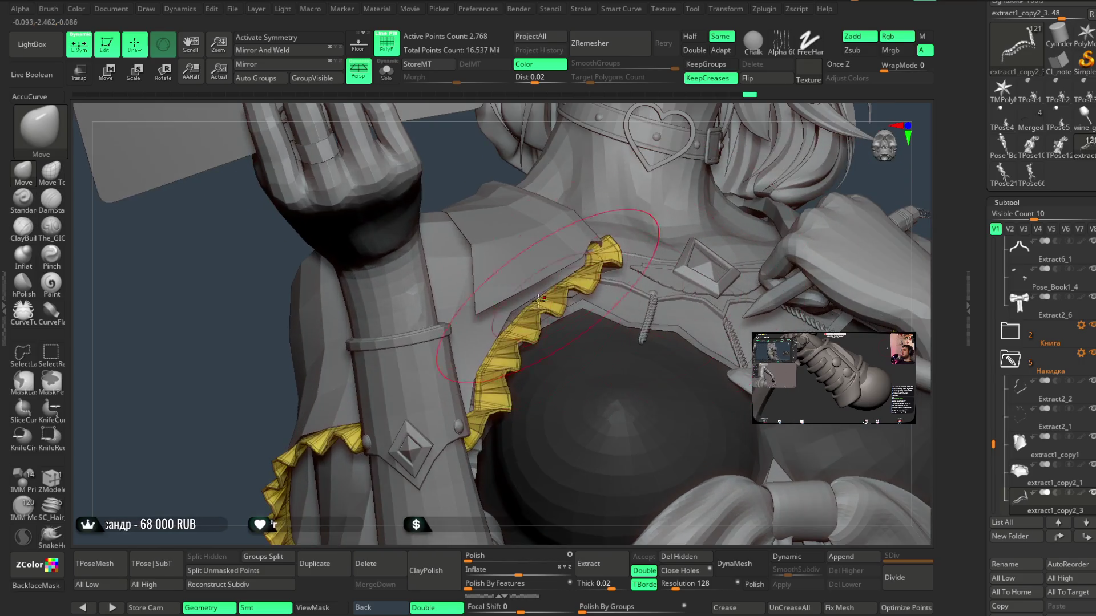
- Select the ruffle trim subtool and inspect it across the chest, shoulder and cape edge
key("space")
right_click_drag(628, 104, 511, 329)
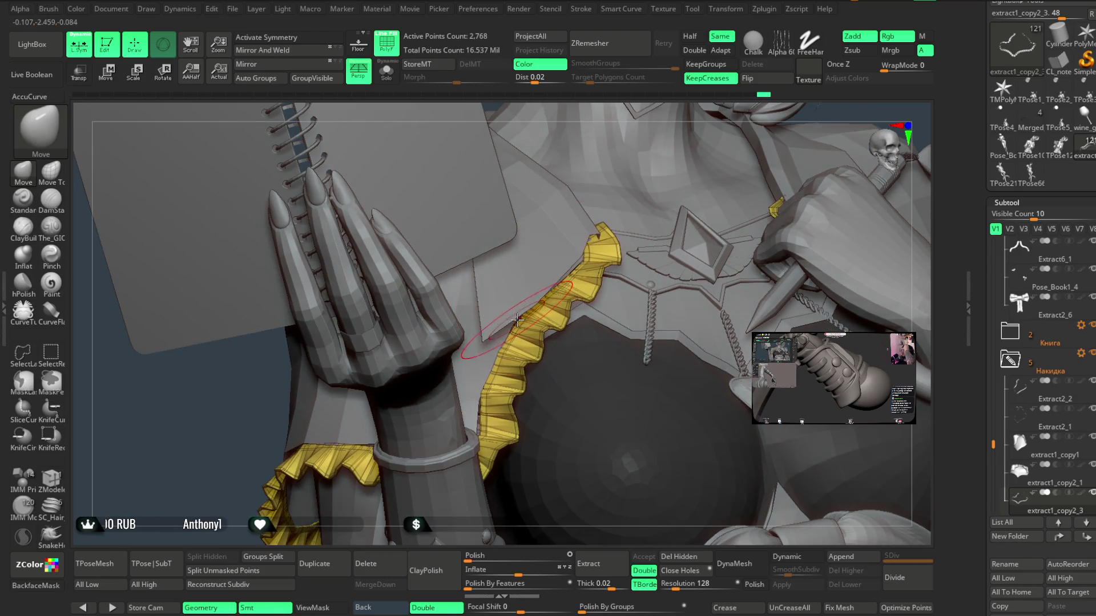
right_click_drag(528, 302, 519, 334)
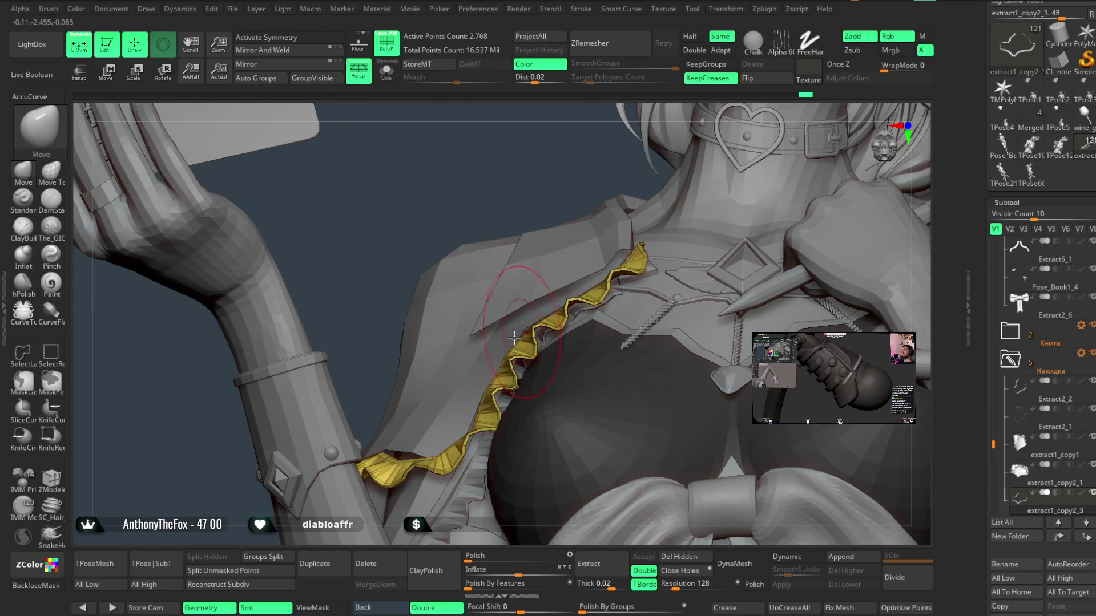
right_click_drag(483, 395, 503, 355)
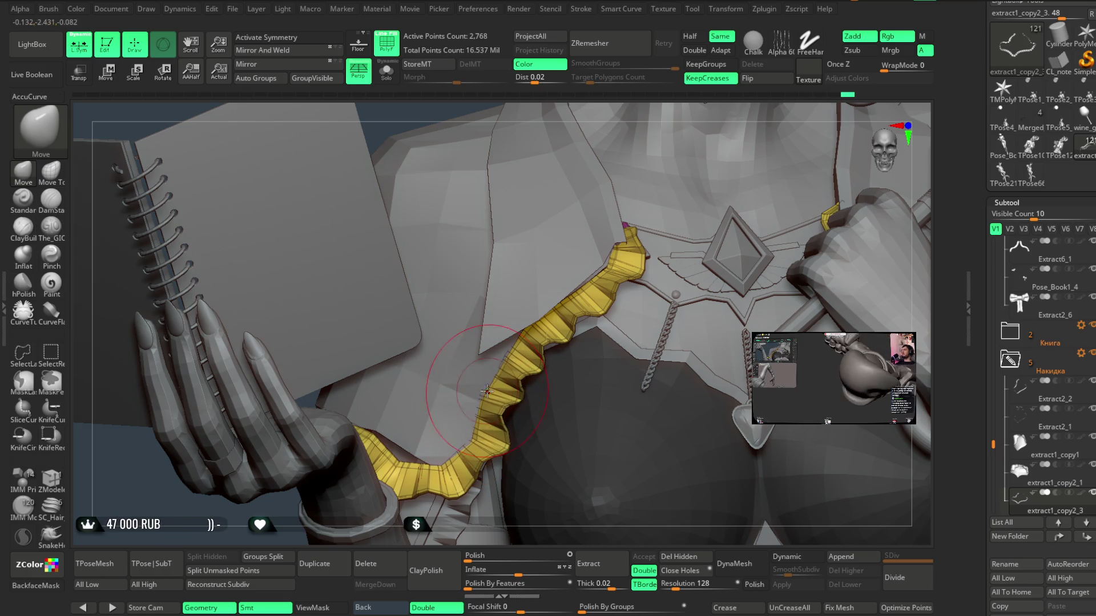
left_click(502, 358, "alt")
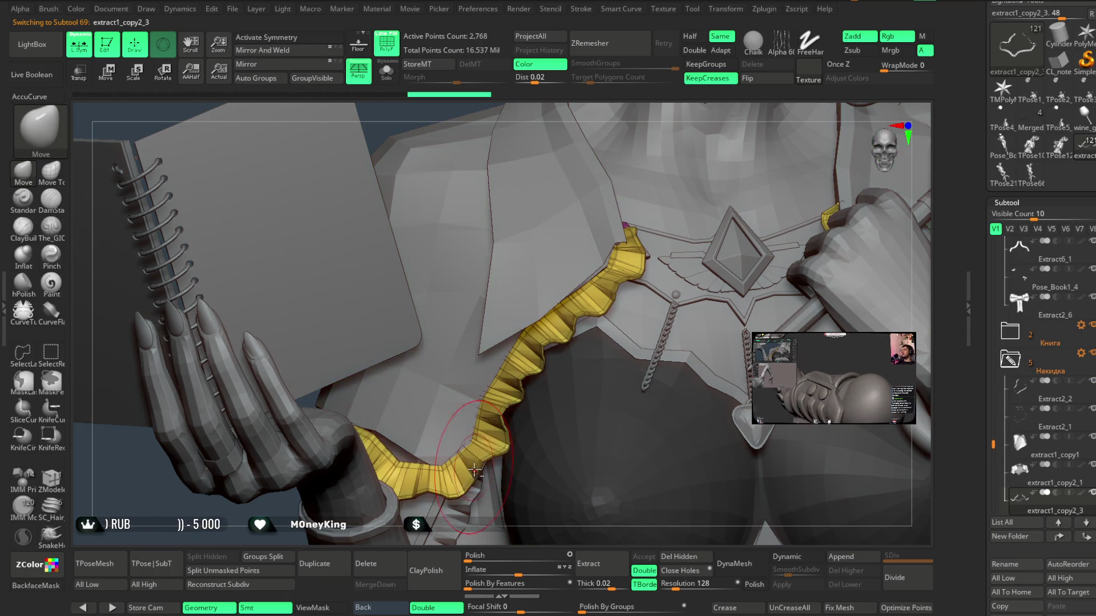
right_click_drag(468, 539, 418, 469)
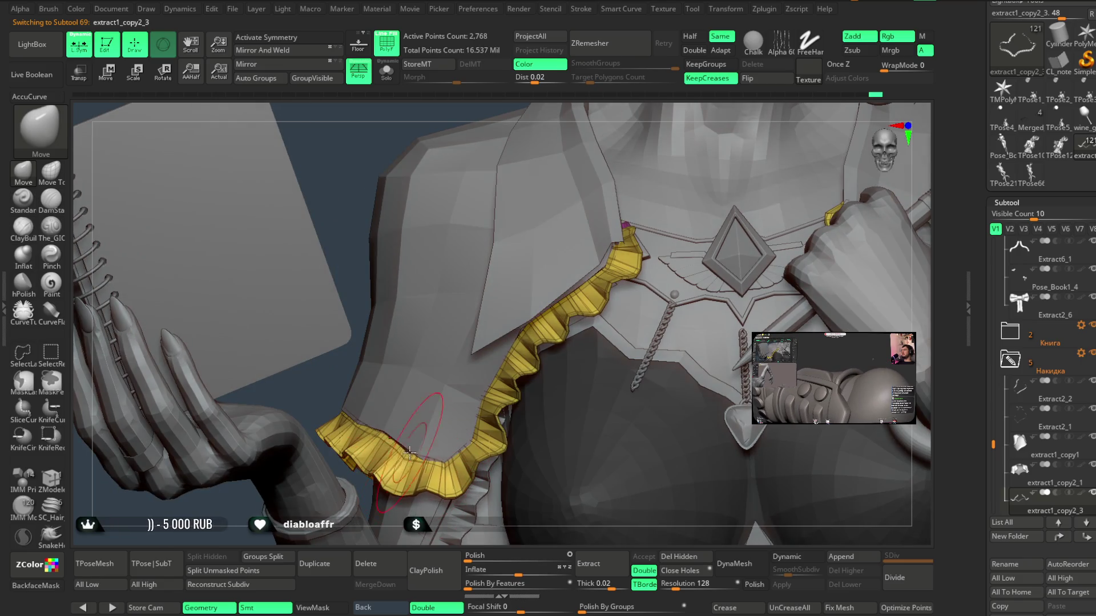
key("space")
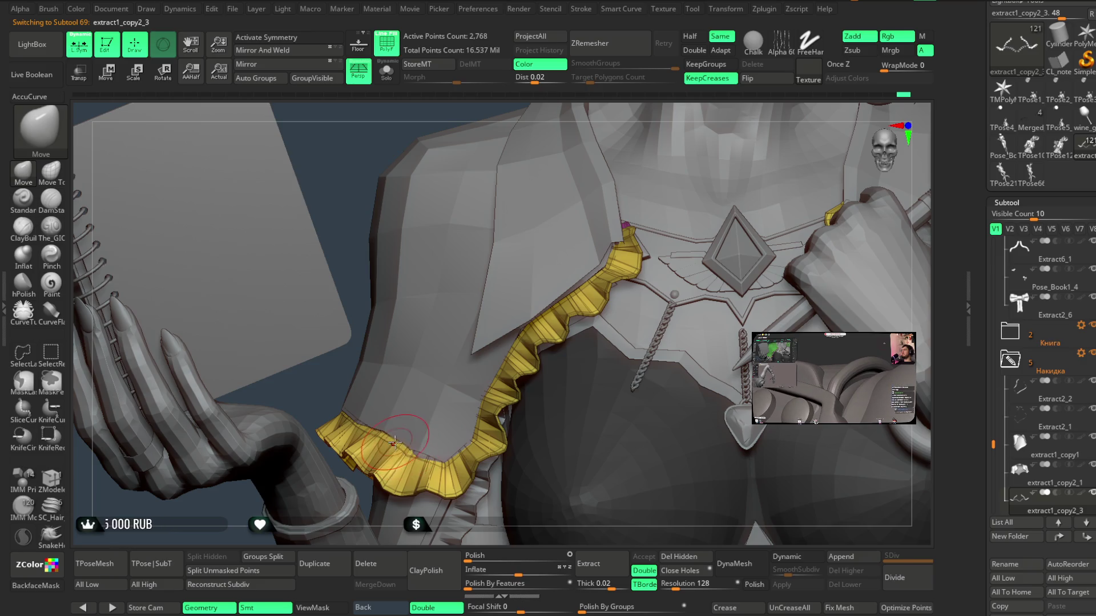
key("space")
key("space")
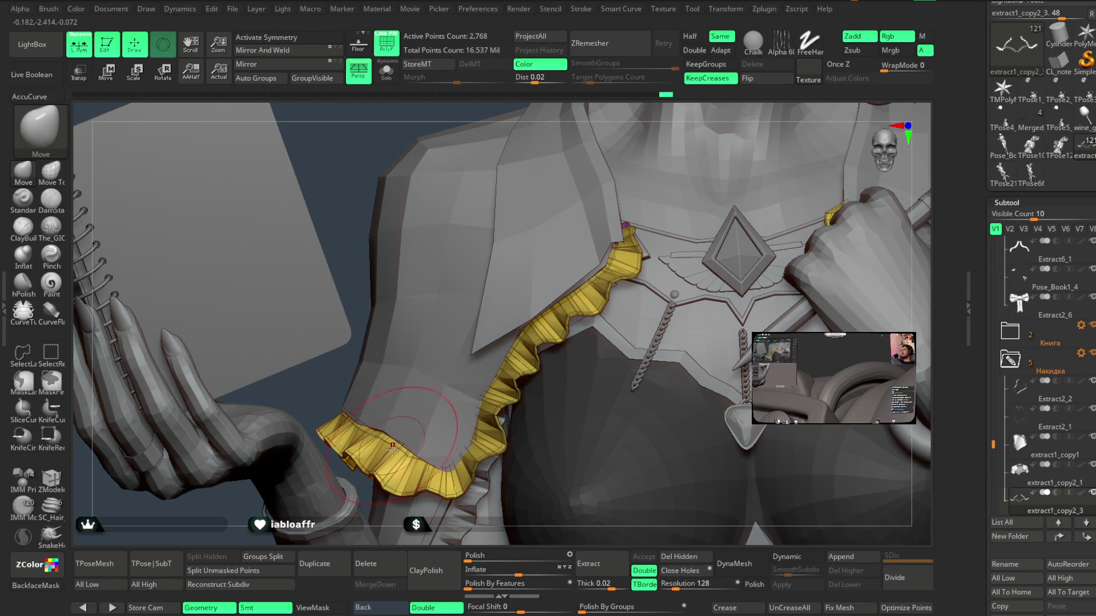
mouse_move(414, 505)
right_mouse_down()
mouse_move(540, 284)
mouse_move(558, 280)
mouse_move(412, 407)
mouse_move(403, 401)
mouse_move(429, 390)
right_mouse_up()
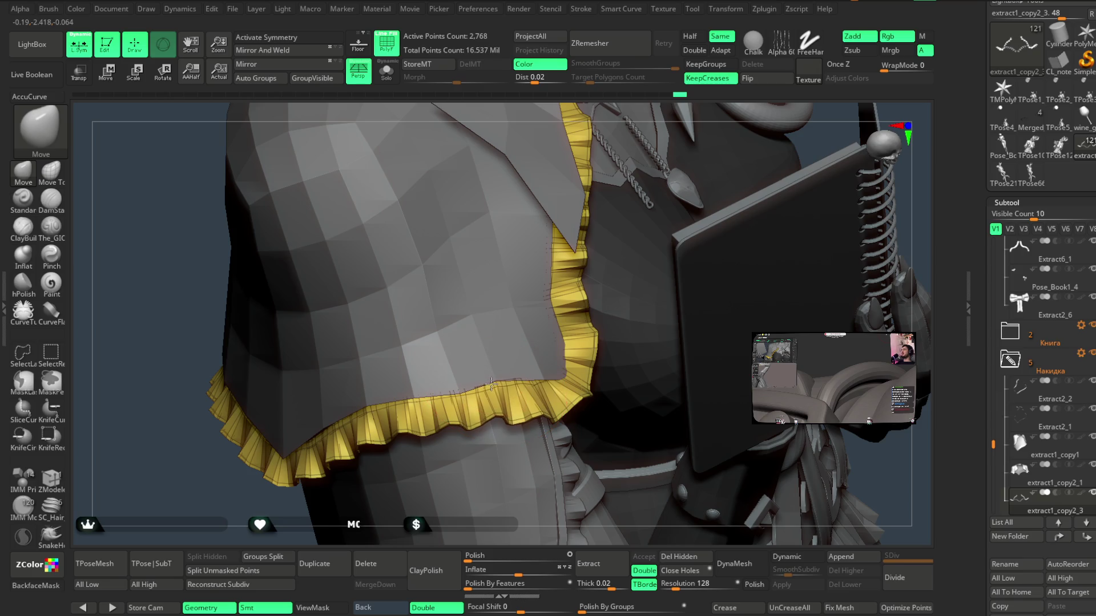
mouse_move(431, 502)
right_mouse_down()
mouse_move(358, 433)
mouse_move(358, 445)
mouse_move(565, 264)
mouse_move(526, 330)
mouse_move(570, 207)
mouse_move(587, 213)
mouse_move(512, 123)
mouse_move(600, 208)
mouse_move(594, 220)
mouse_move(611, 222)
mouse_move(594, 222)
mouse_move(582, 247)
mouse_move(594, 245)
mouse_move(591, 259)
mouse_move(701, 341)
right_mouse_up()
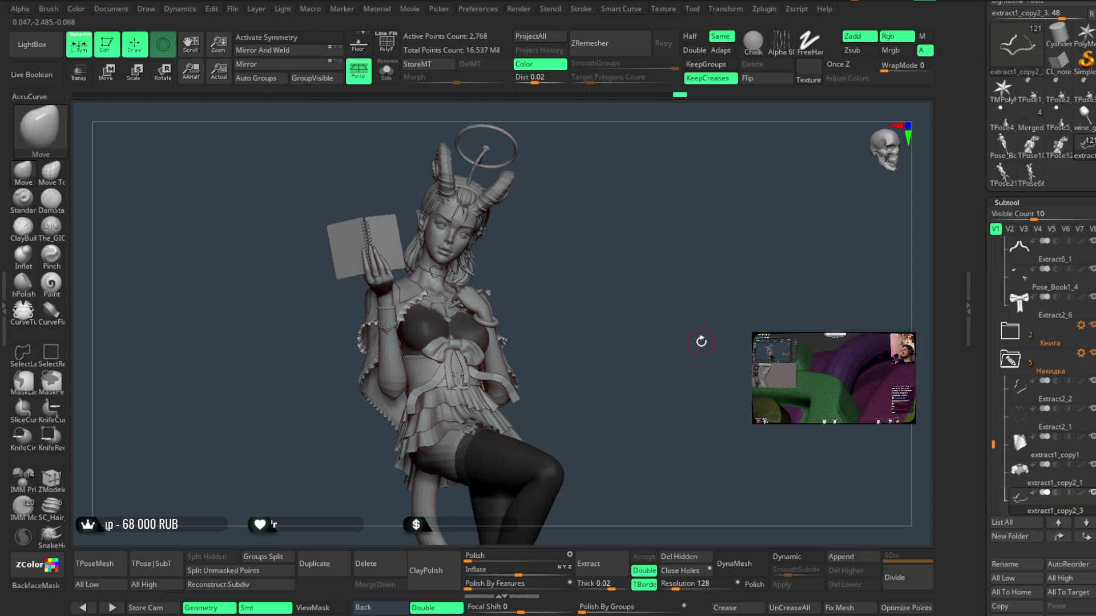
- Save the demon-girl project with Ctrl+S and let the QuickSave finish
left_click(232, 9)
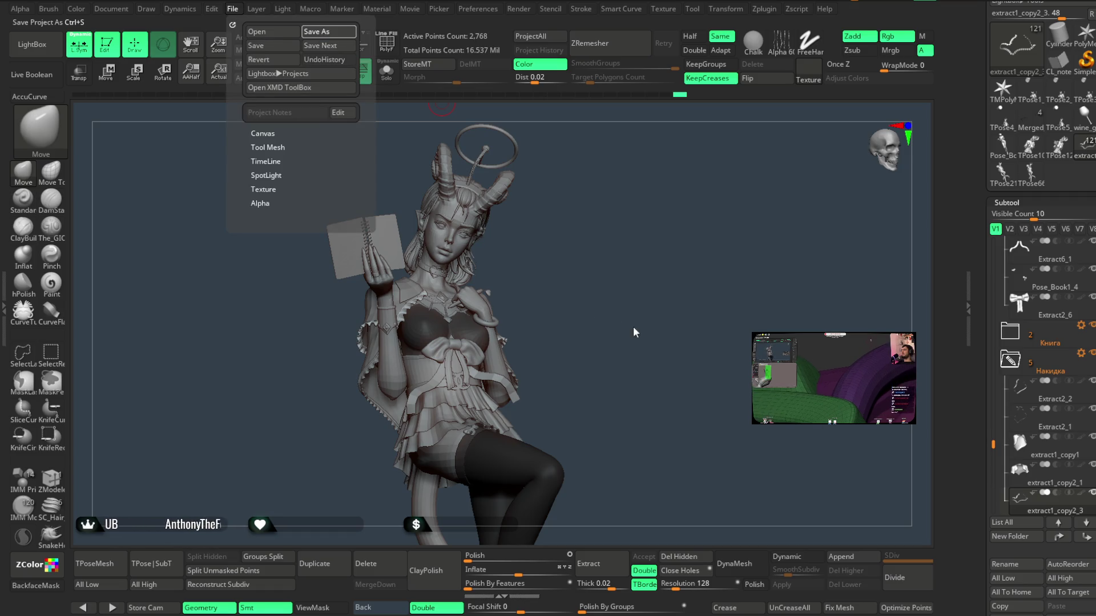
key("ctrl+s")
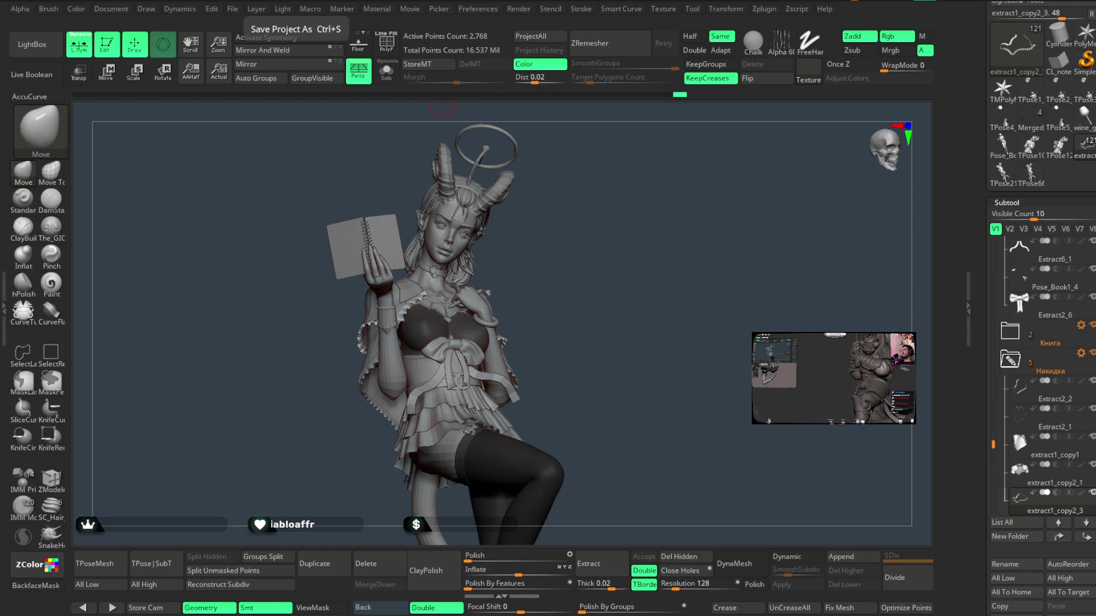
mouse_move(617, 405)
left_mouse_down()
mouse_move(625, 395)
mouse_move(614, 396)
left_mouse_up()
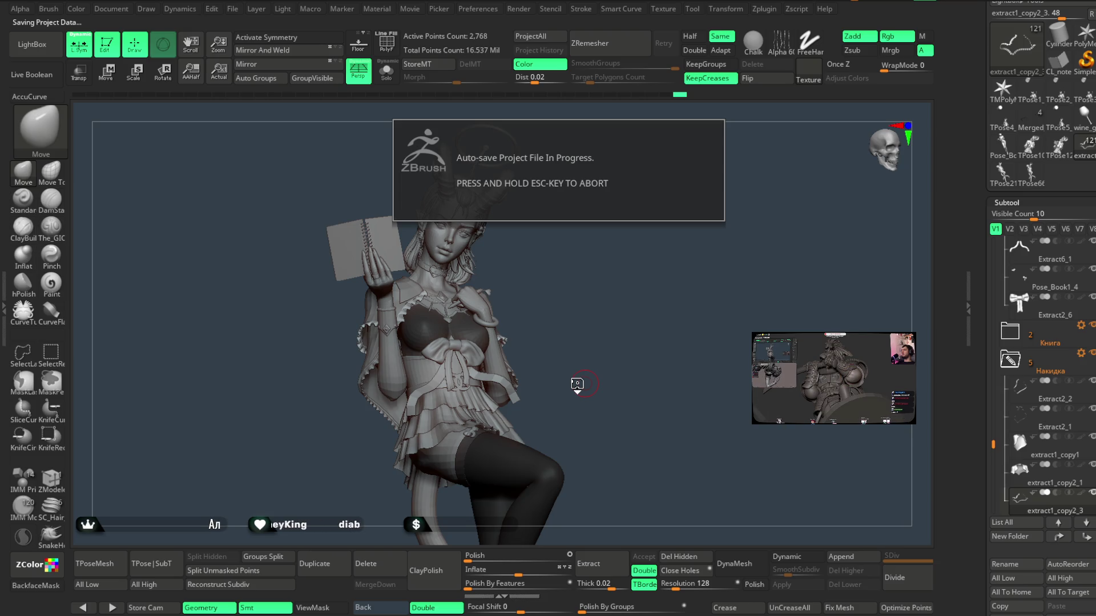
left_click_drag(578, 381, 579, 380)
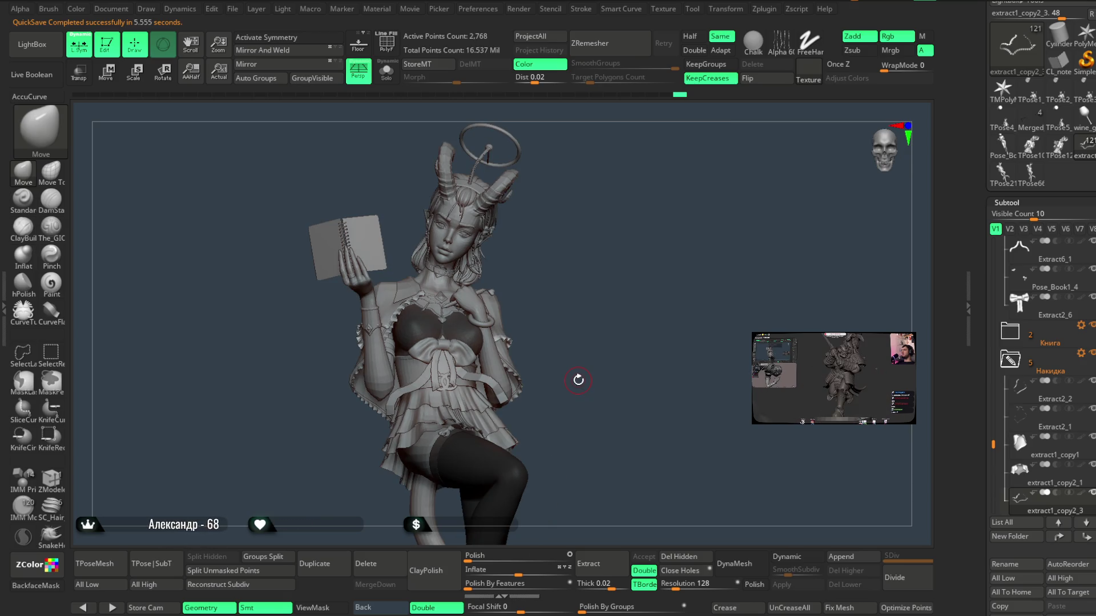
mouse_move(641, 328)
left_mouse_down()
mouse_move(631, 247)
mouse_move(627, 260)
mouse_move(702, 203)
mouse_move(690, 222)
mouse_move(697, 191)
mouse_move(709, 215)
left_mouse_up()
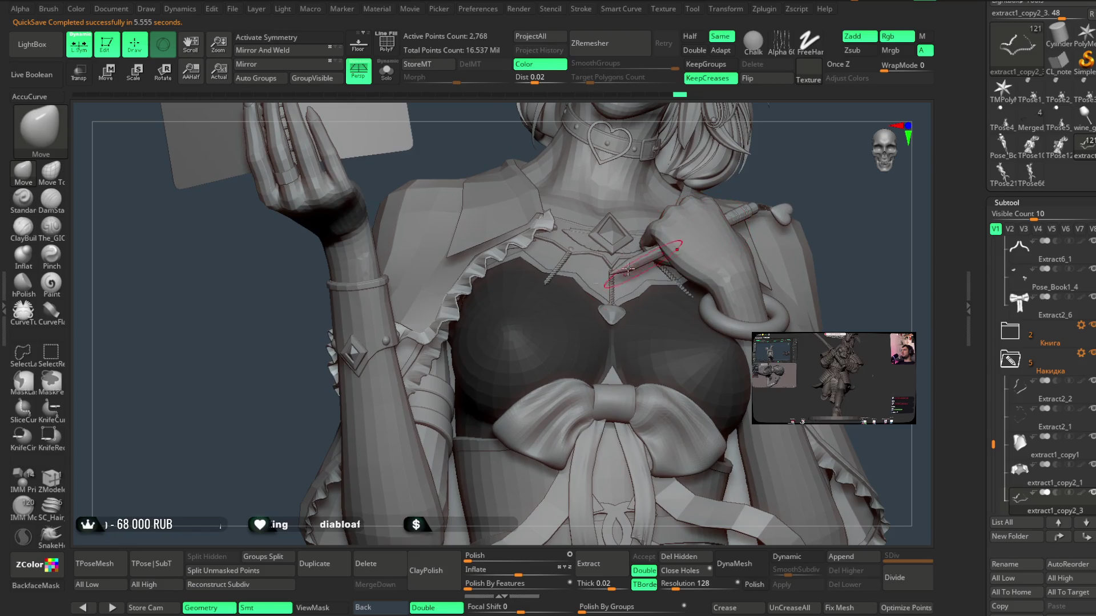
left_click_drag(596, 113, 451, 308)
left_click_drag(681, 141, 454, 321)
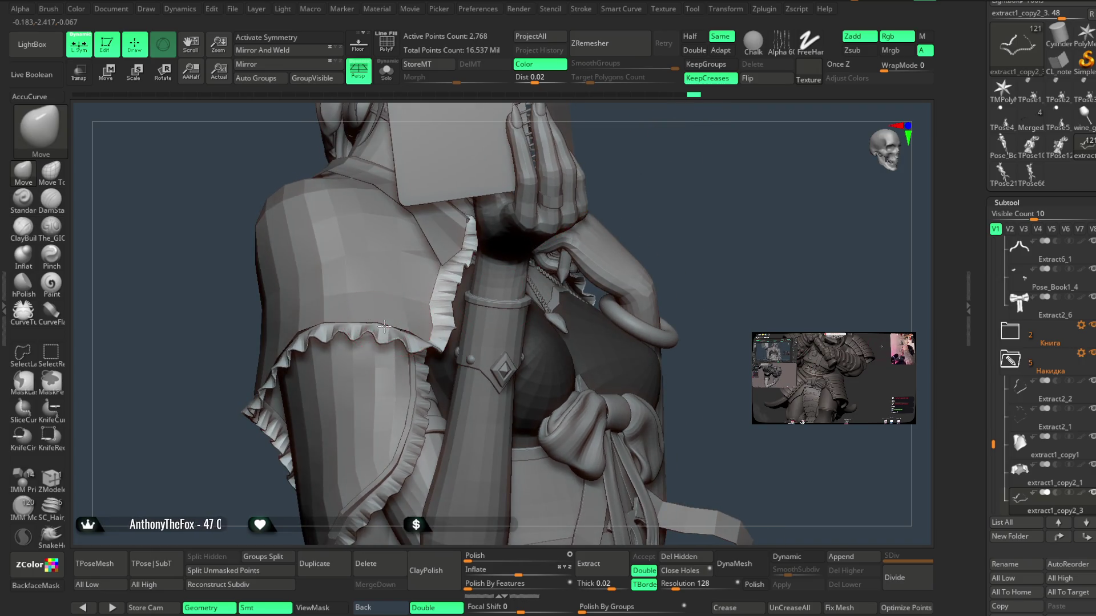
mouse_move(657, 161)
left_mouse_down()
mouse_move(553, 234)
mouse_move(613, 226)
left_mouse_up()
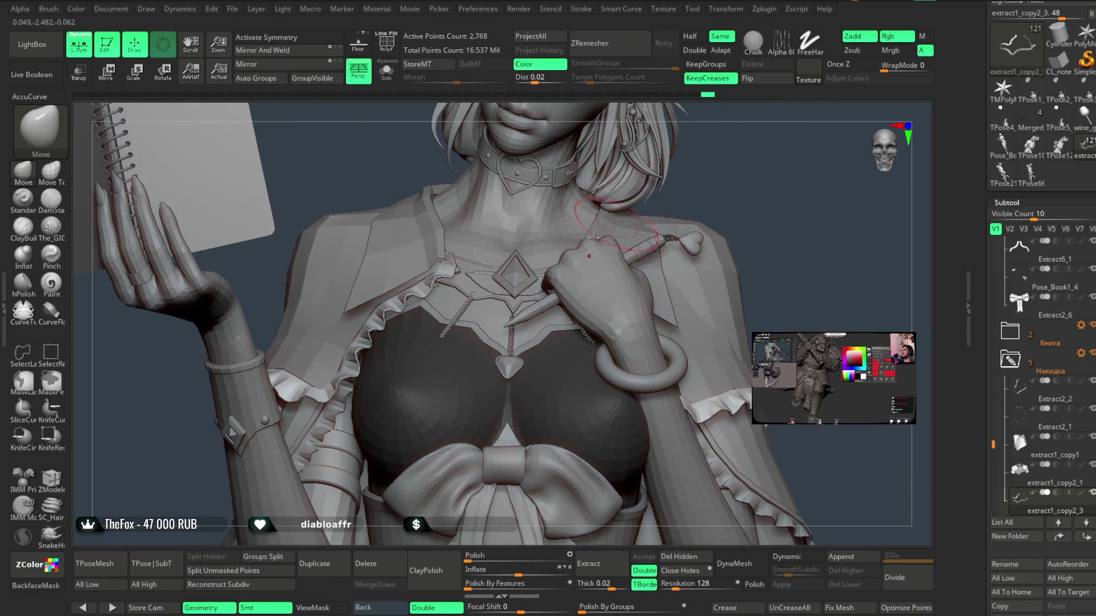
mouse_move(514, 240)
left_mouse_down()
mouse_move(717, 166)
mouse_move(662, 186)
mouse_move(653, 174)
mouse_move(593, 246)
mouse_move(607, 237)
mouse_move(562, 245)
mouse_move(628, 220)
mouse_move(611, 245)
left_mouse_up()
key("space")
left_click(606, 237, "alt")
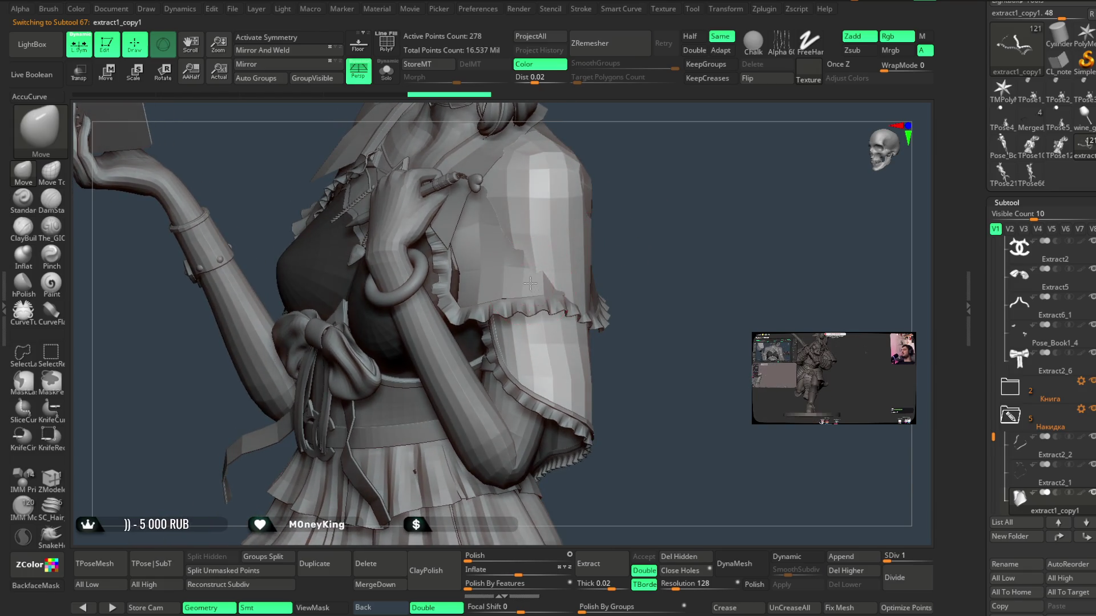
key("ctrl+shift+d")
mouse_move(645, 211)
left_mouse_down()
mouse_move(553, 268)
mouse_move(565, 285)
left_mouse_up()
left_click(553, 269, "alt")
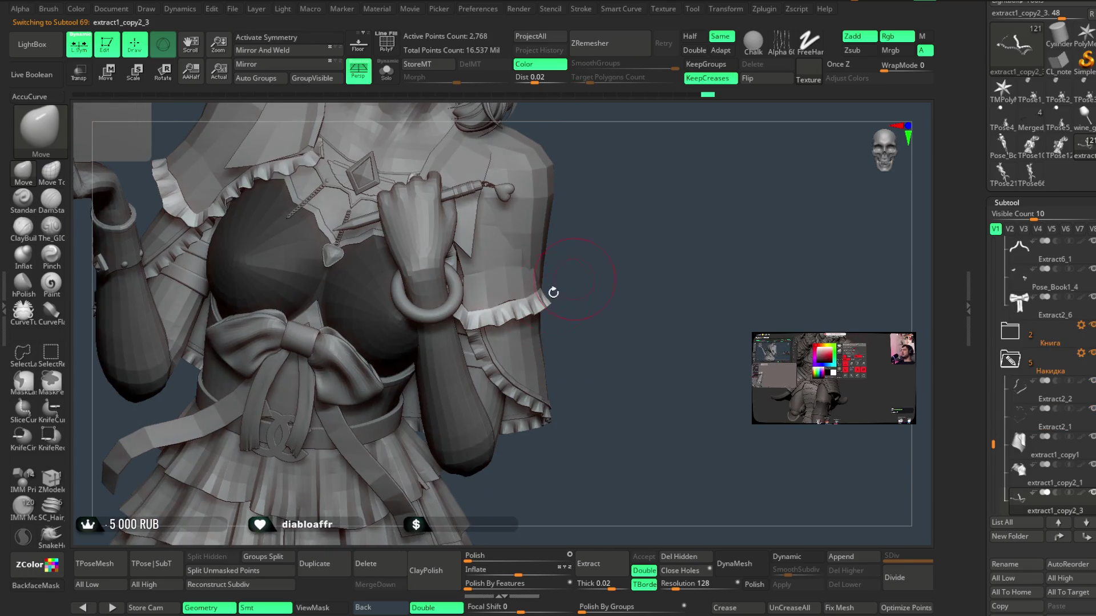
mouse_move(494, 311)
left_mouse_down()
mouse_move(534, 300)
mouse_move(590, 258)
left_mouse_up()
left_click_drag(660, 201, 662, 190)
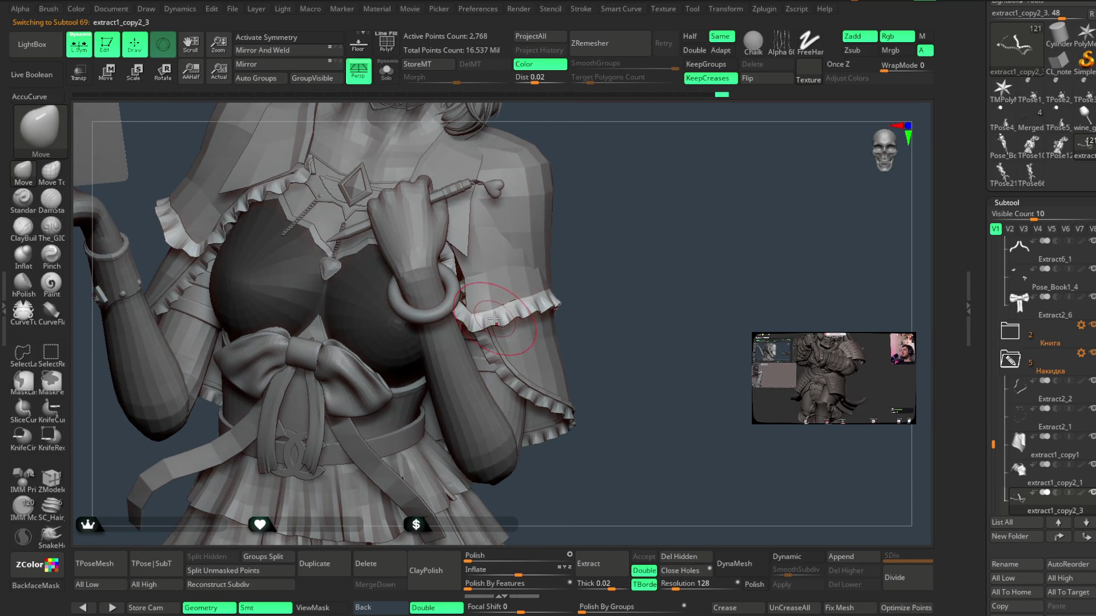
scroll(616, 213, "down", 5)
mouse_move(609, 215)
left_mouse_down()
mouse_move(616, 188)
mouse_move(621, 236)
left_mouse_up()
mouse_move(608, 199)
left_mouse_down()
mouse_move(599, 240)
mouse_move(594, 200)
mouse_move(662, 183)
mouse_move(602, 208)
mouse_move(586, 227)
mouse_move(609, 233)
mouse_move(628, 215)
mouse_move(619, 225)
mouse_move(614, 210)
mouse_move(597, 215)
mouse_move(614, 225)
mouse_move(613, 202)
mouse_move(601, 227)
mouse_move(613, 222)
mouse_move(613, 252)
mouse_move(597, 183)
mouse_move(696, 154)
mouse_move(678, 202)
left_mouse_up()
key("space")
- Make Pose_Book1_2 the active subtool and open the LightBox brush library
left_click_drag(590, 316, 624, 260)
key("space")
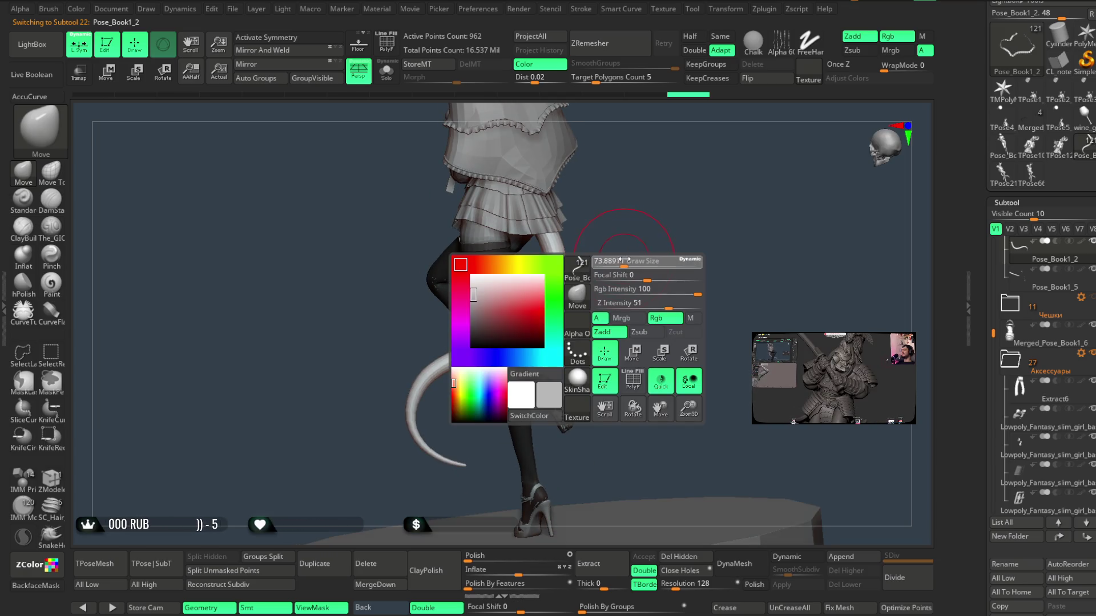
mouse_move(528, 327)
right_mouse_down()
mouse_move(626, 232)
mouse_move(531, 335)
right_mouse_up()
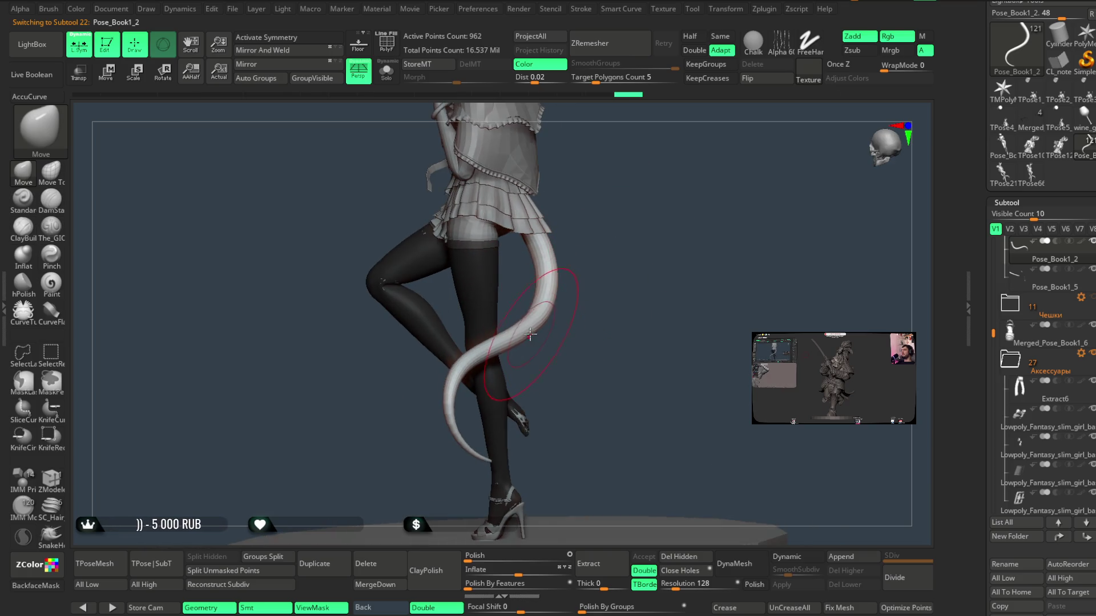
mouse_move(592, 252)
right_mouse_down()
mouse_move(624, 232)
mouse_move(627, 245)
mouse_move(607, 264)
mouse_move(601, 227)
mouse_move(702, 215)
mouse_move(678, 215)
mouse_move(567, 313)
right_mouse_up()
mouse_move(471, 419)
right_mouse_down()
mouse_move(457, 389)
mouse_move(565, 272)
mouse_move(606, 254)
mouse_move(553, 272)
mouse_move(554, 307)
mouse_move(521, 291)
mouse_move(522, 307)
mouse_move(571, 314)
mouse_move(561, 321)
mouse_move(557, 311)
right_mouse_up()
key("space")
key("space")
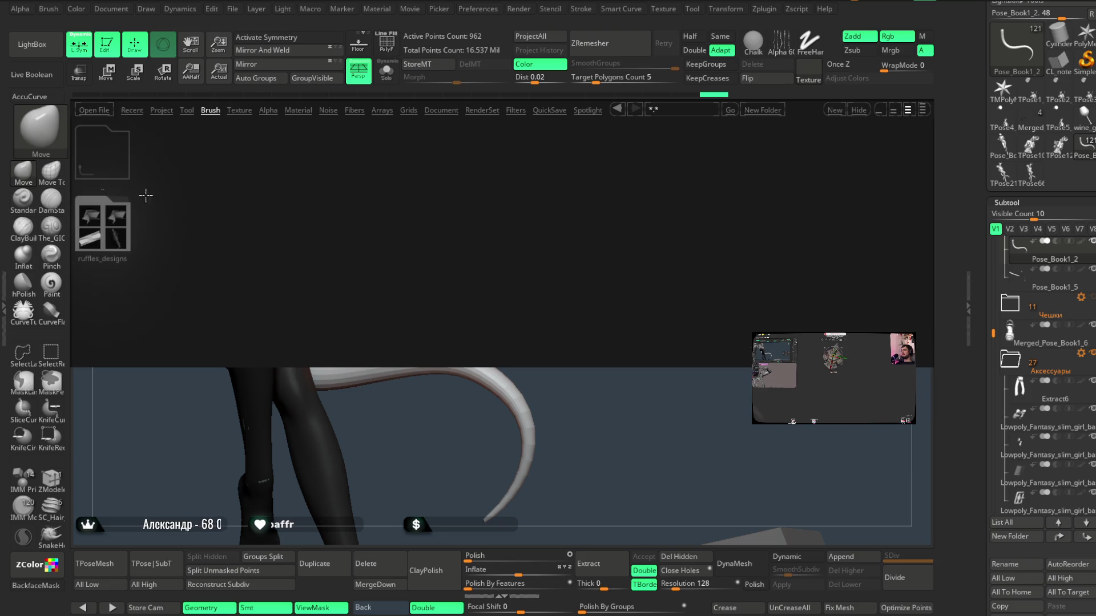
- Load the Ремни straps brush, then the bow brush 8.ZBP, and insert a bow on the tail
double_click(112, 165)
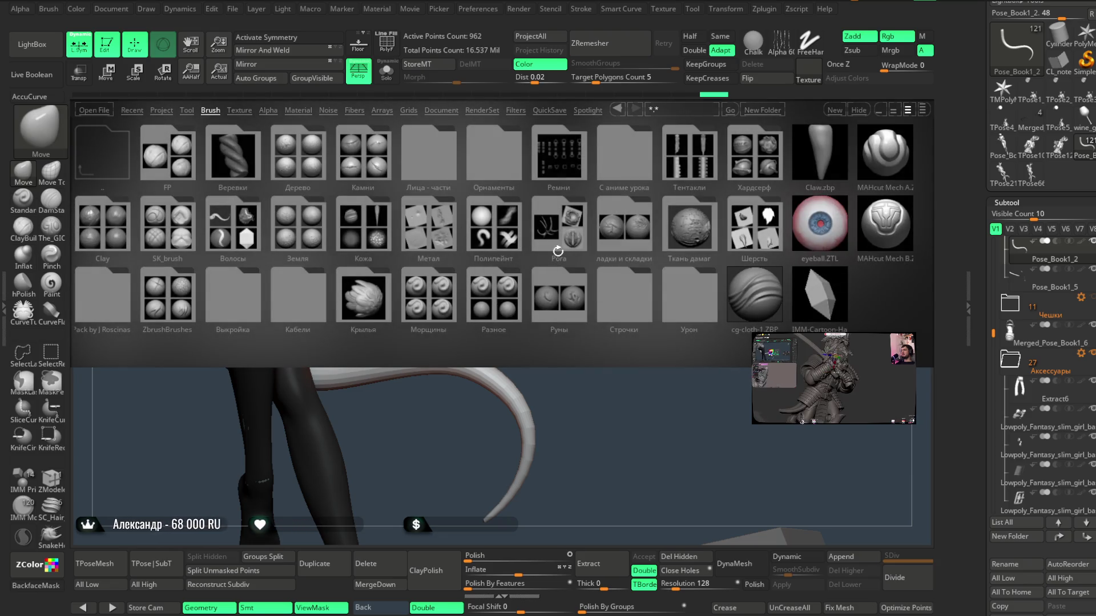
double_click(547, 174)
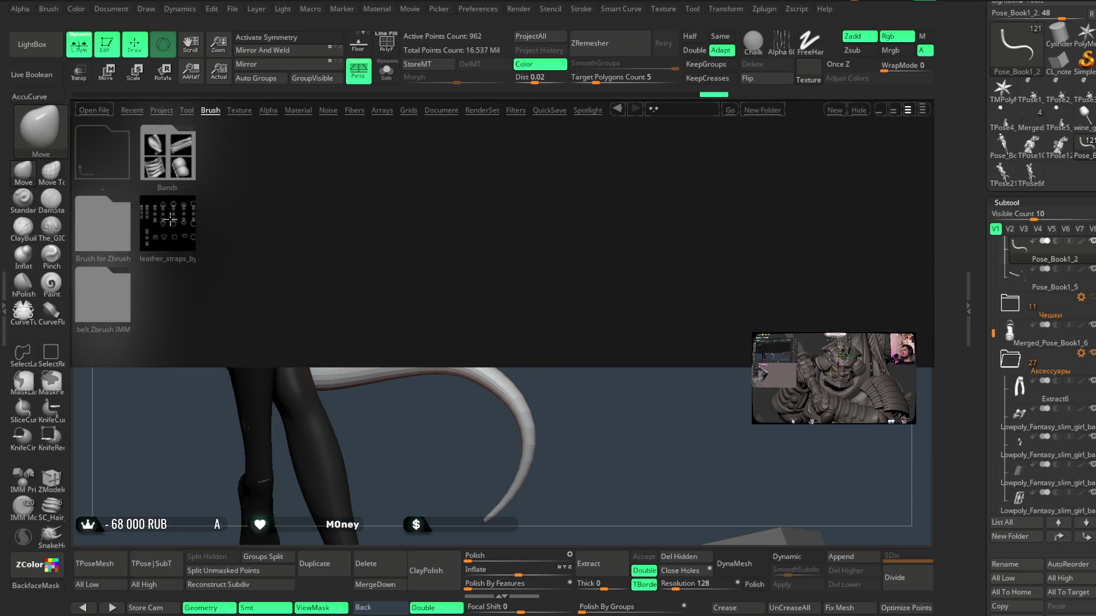
double_click(178, 227)
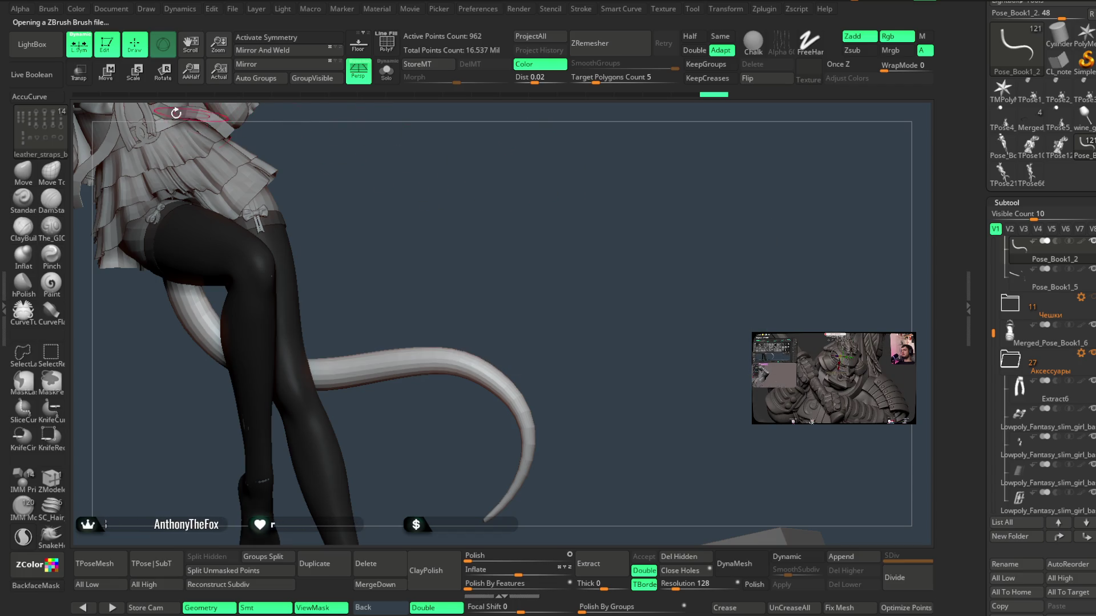
left_click(45, 56)
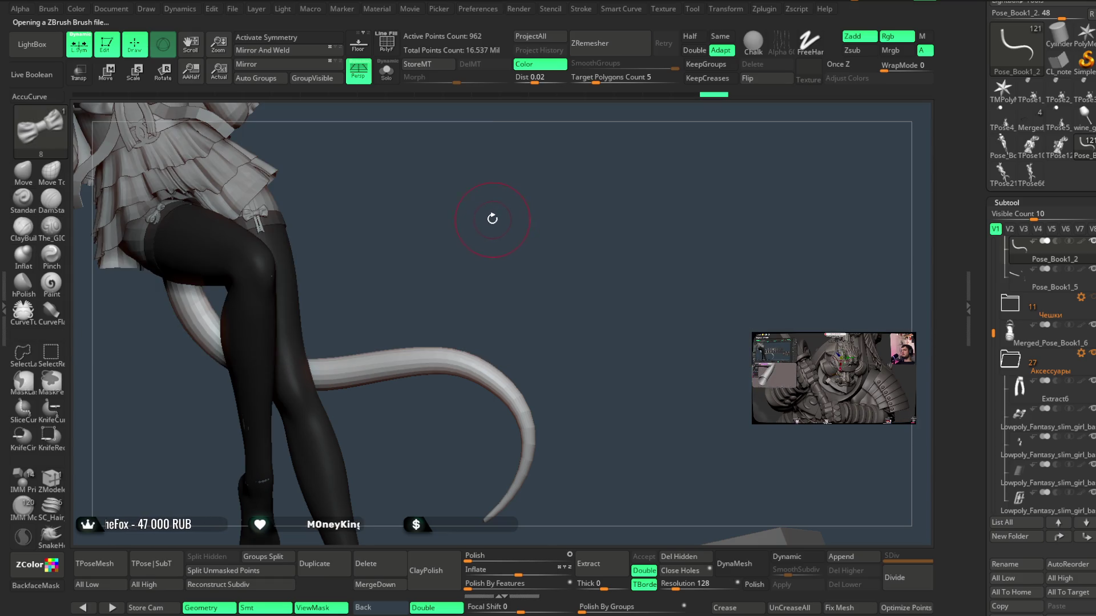
left_click_drag(487, 211, 497, 257)
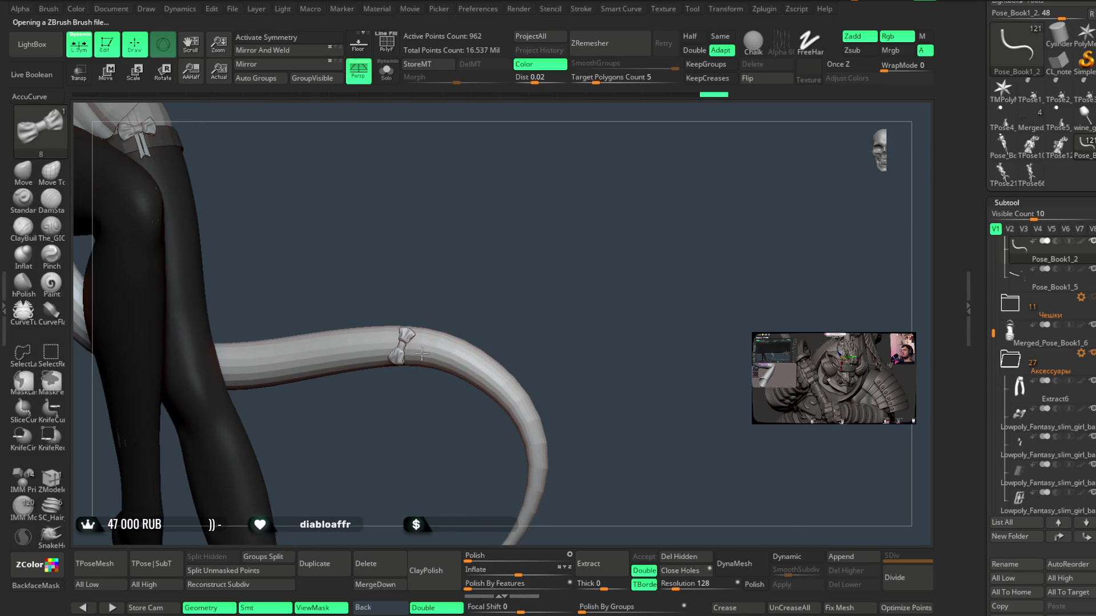
- Rotate the bow upright around the tail and split its tube and bow with Groups Split
mouse_move(452, 365)
left_mouse_down()
mouse_move(482, 300)
mouse_move(511, 272)
mouse_move(494, 237)
mouse_move(499, 303)
mouse_move(512, 316)
mouse_move(478, 268)
left_mouse_up()
left_click(107, 73)
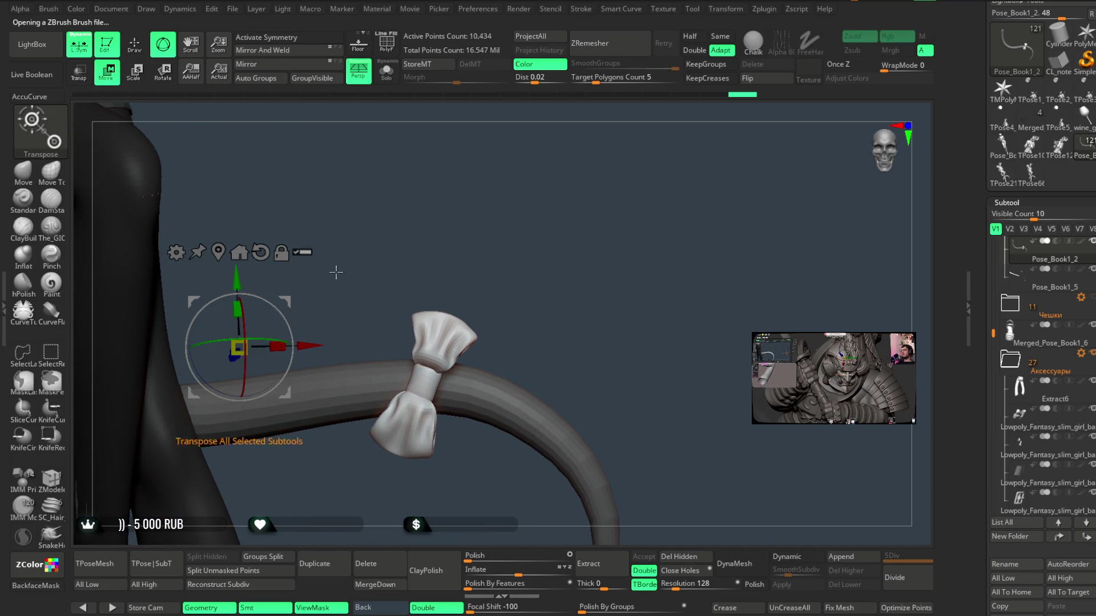
mouse_move(448, 372)
left_mouse_down()
mouse_move(476, 377)
mouse_move(431, 382)
mouse_move(445, 396)
left_mouse_up()
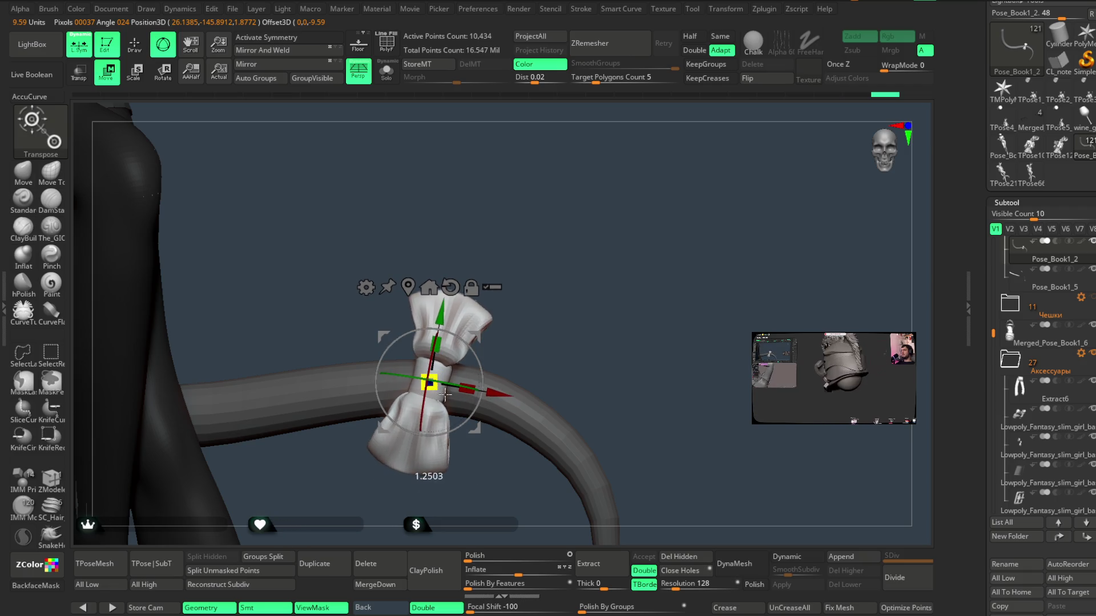
mouse_move(514, 308)
left_mouse_down()
mouse_move(533, 288)
mouse_move(389, 261)
left_mouse_up()
left_click(140, 51)
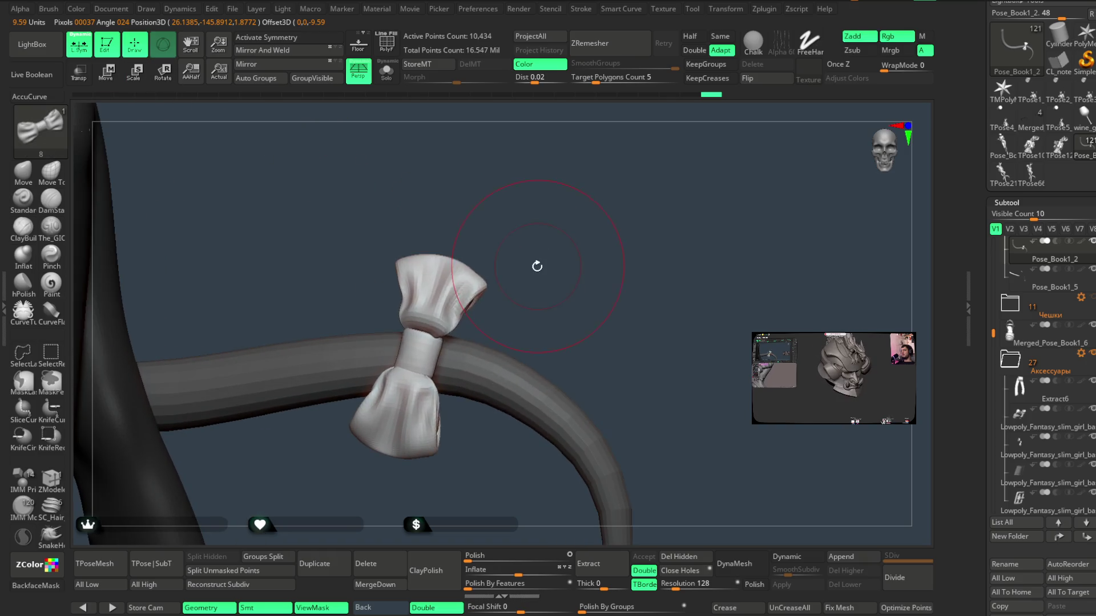
key("space")
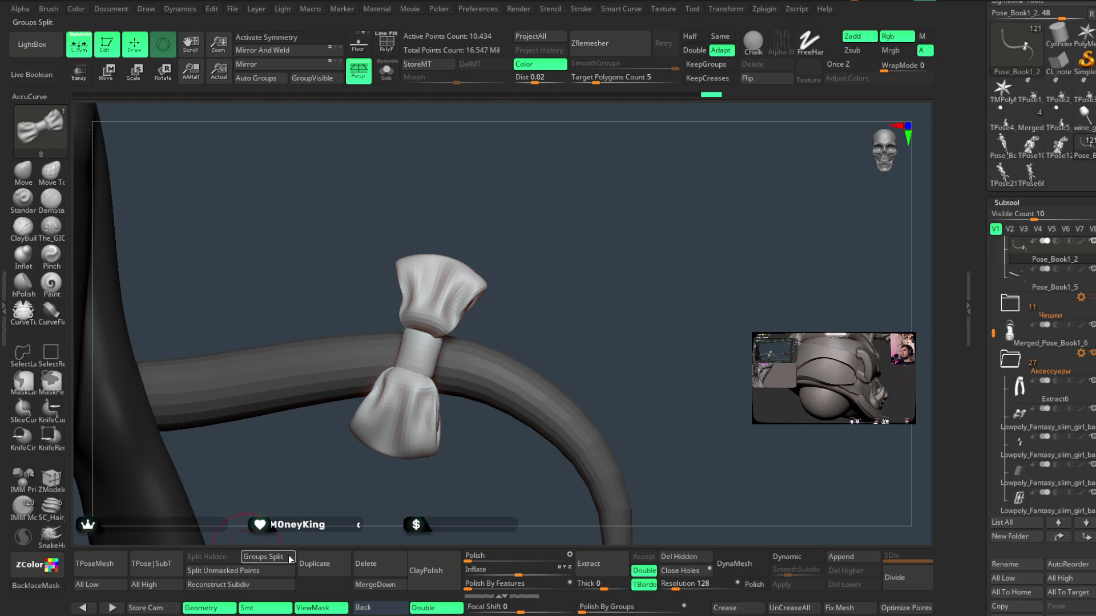
left_click(287, 558)
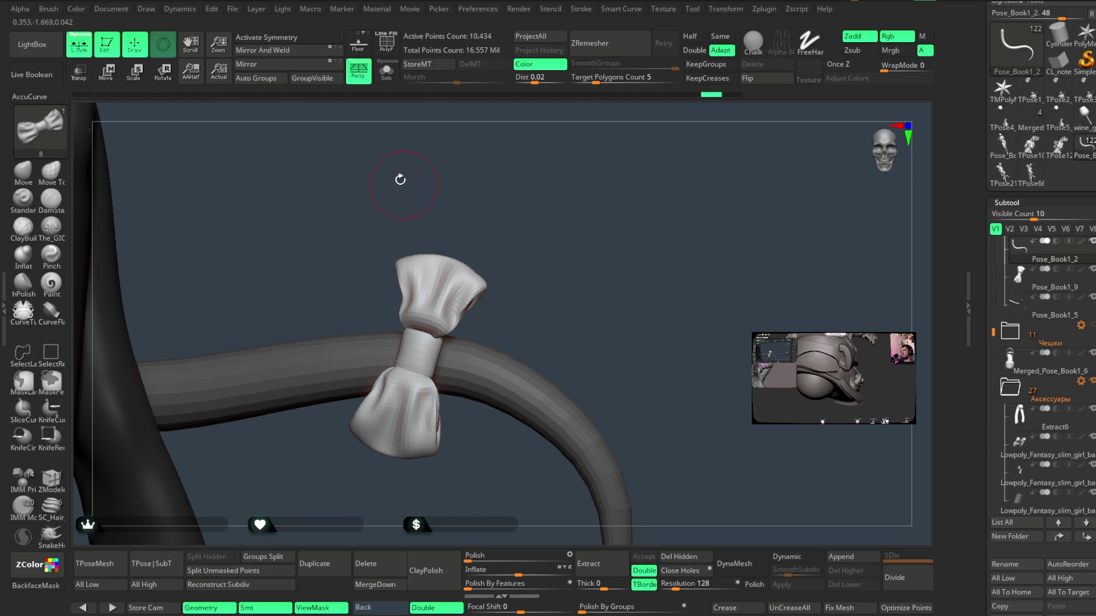
- Inspect the bow and tube in Solo with polygroup outlines, then split the bow into its own subtool
left_click(386, 71)
left_click(386, 42)
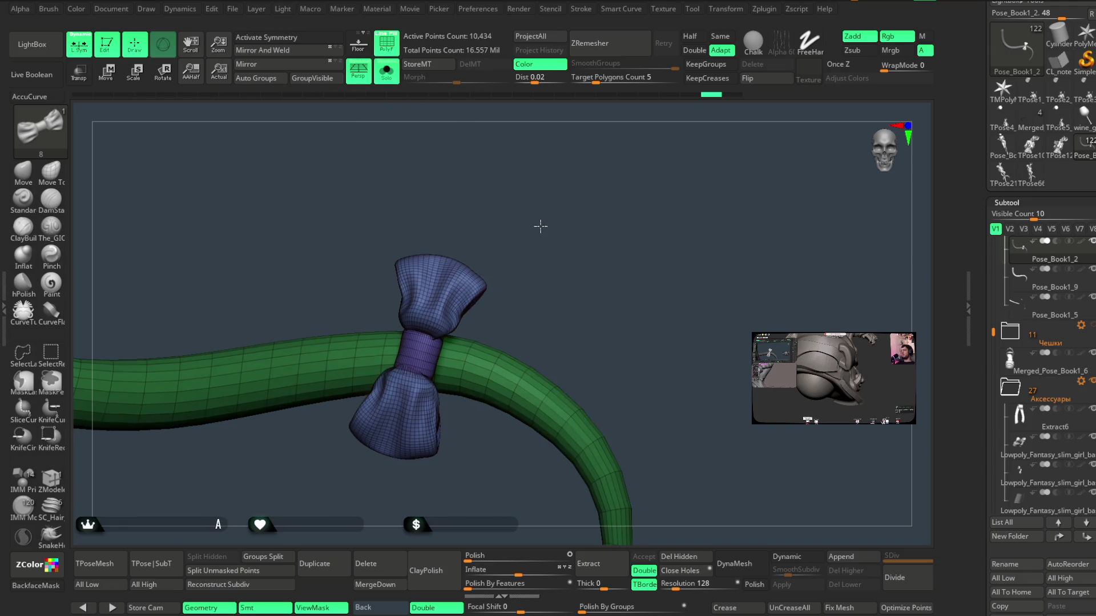
mouse_move(545, 226)
left_mouse_down()
mouse_move(506, 228)
mouse_move(542, 237)
mouse_move(523, 208)
left_mouse_up()
left_click(386, 71)
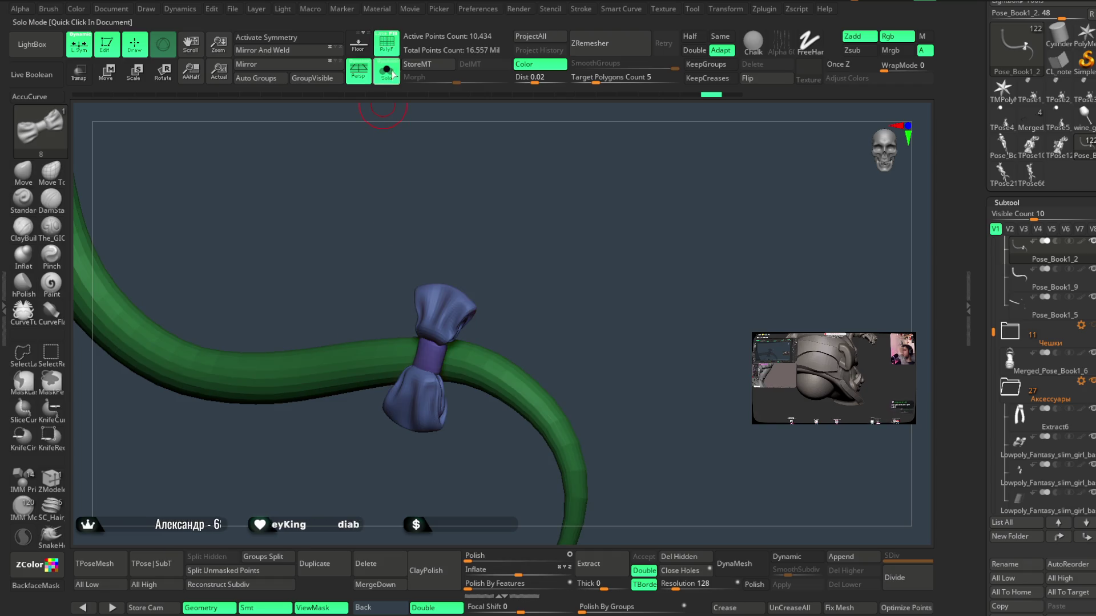
left_click(60, 178)
left_click(52, 357)
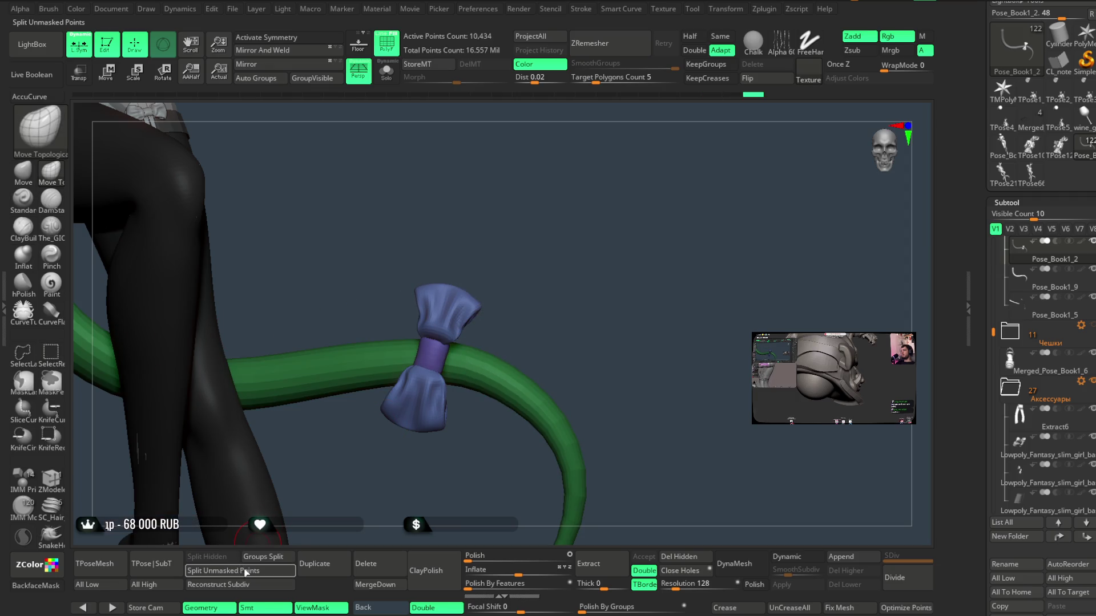
left_click(263, 556)
- Isolate the tube and duplicate it into a new subtool, Pose_Book1_11
mouse_move(515, 261)
left_mouse_down()
mouse_move(513, 288)
mouse_move(502, 228)
left_mouse_up()
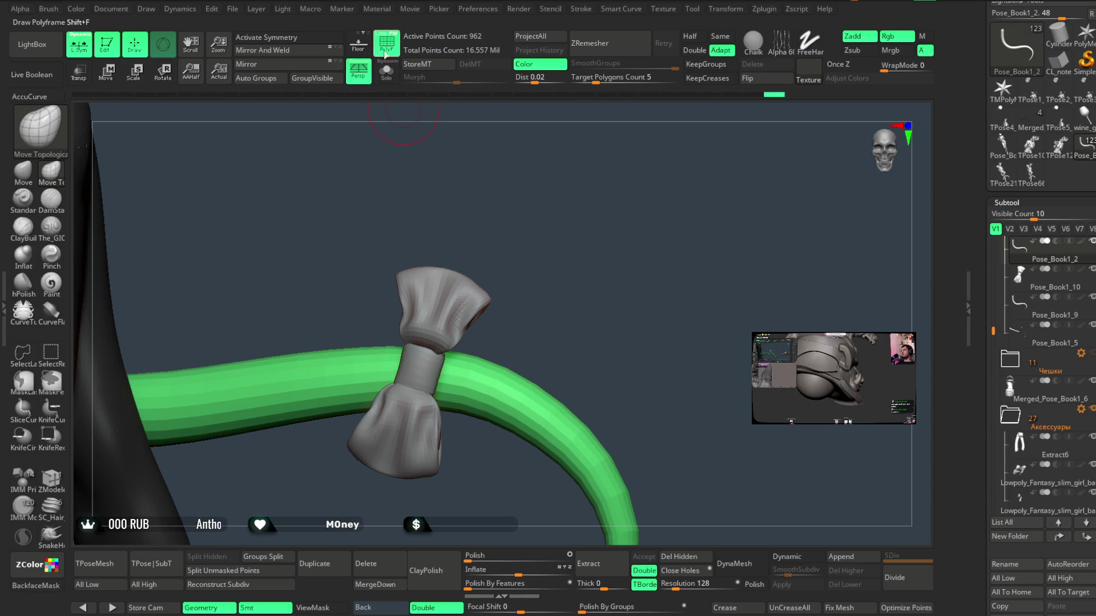
key("shift+f")
key("shift+alt+s")
mouse_move(501, 178)
left_mouse_down()
mouse_move(492, 195)
mouse_move(524, 261)
mouse_move(448, 296)
left_mouse_up()
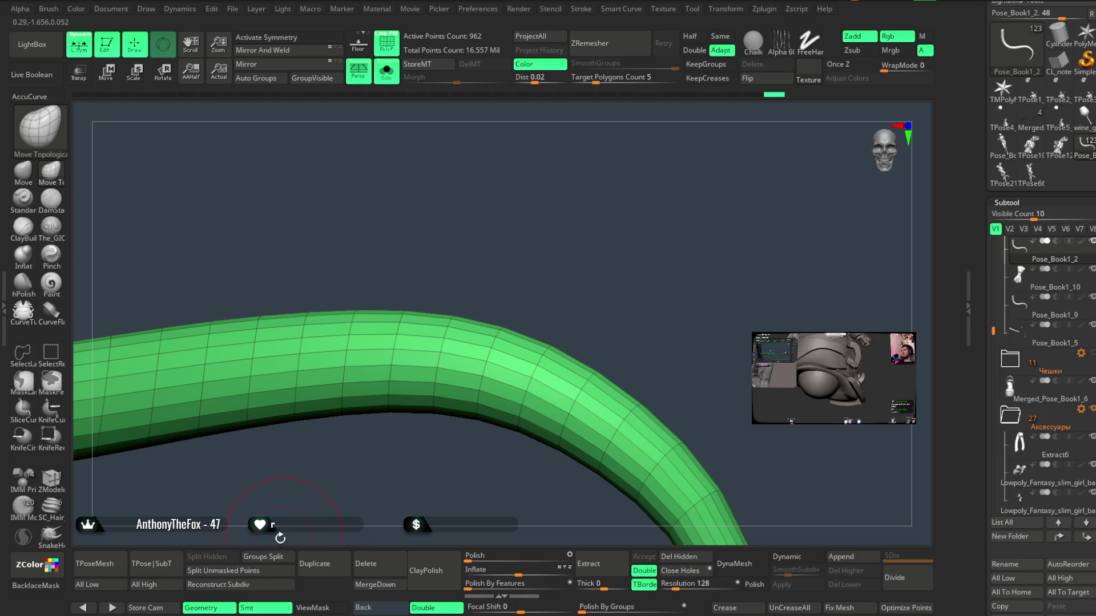
left_click(314, 563)
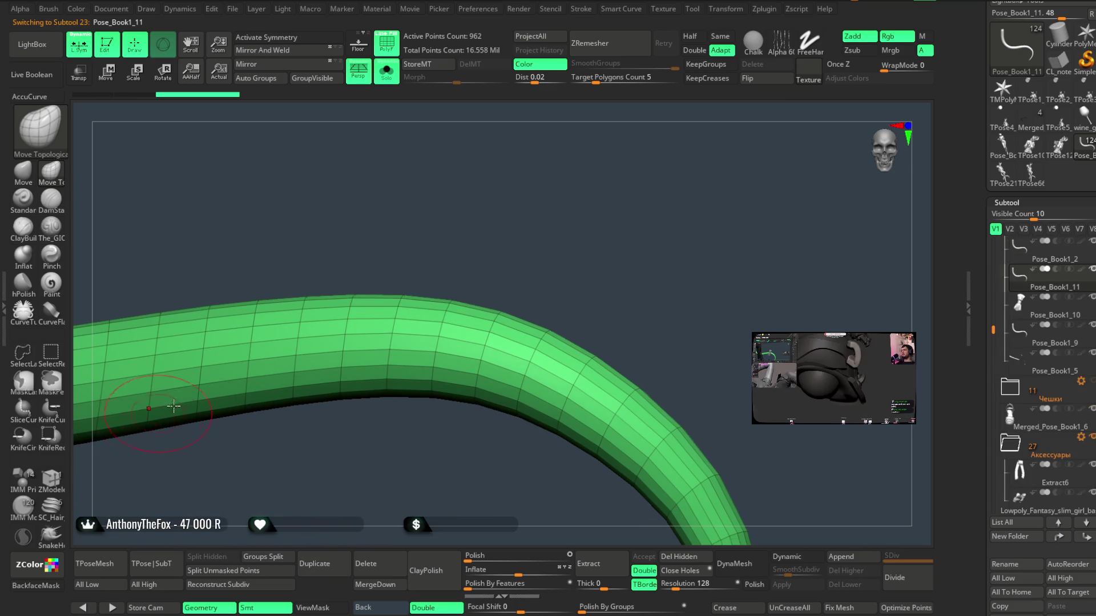
- Lasso-hide a short ring of the tube, invert visibility, and delete the hidden geometry
left_click(454, 329, "ctrl+alt+shift")
left_click(477, 264, "ctrl+shift")
left_click(455, 247, "ctrl+shift")
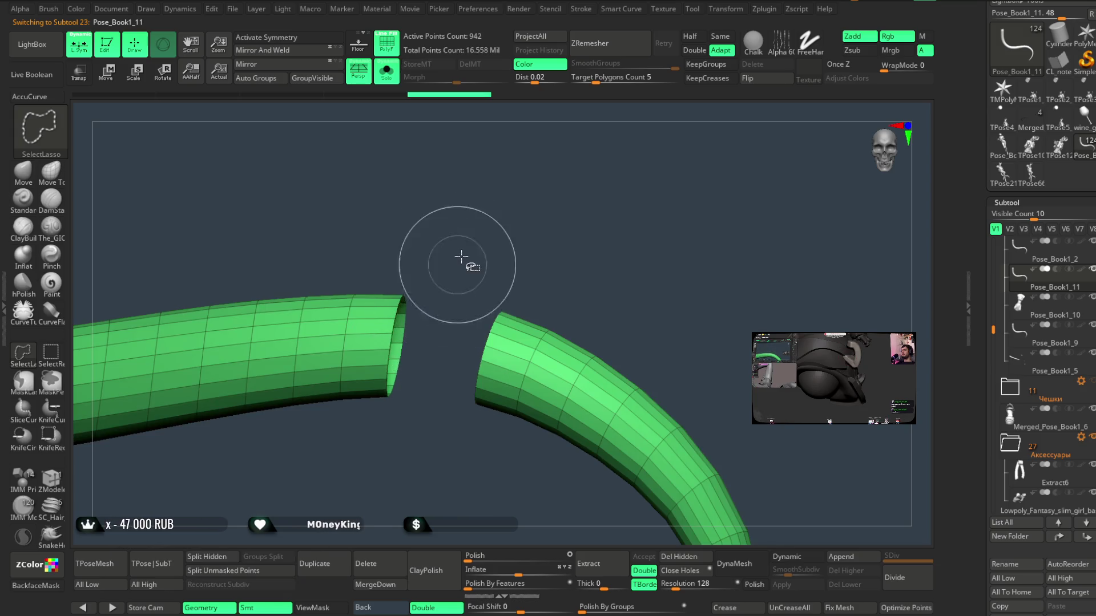
left_click(473, 262, "ctrl+shift")
left_click(675, 557)
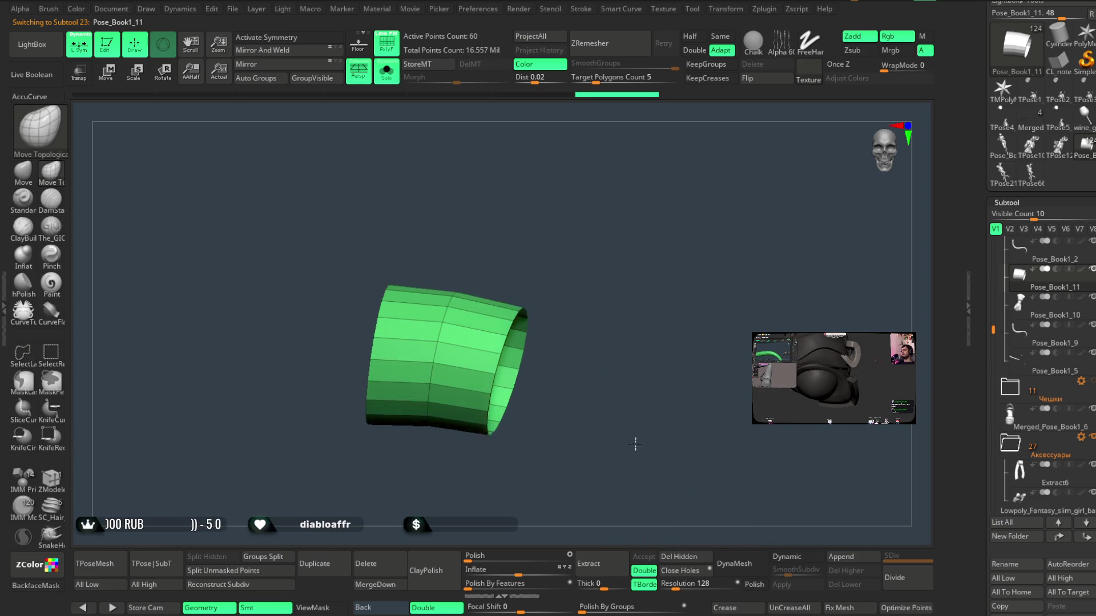
left_click(51, 479)
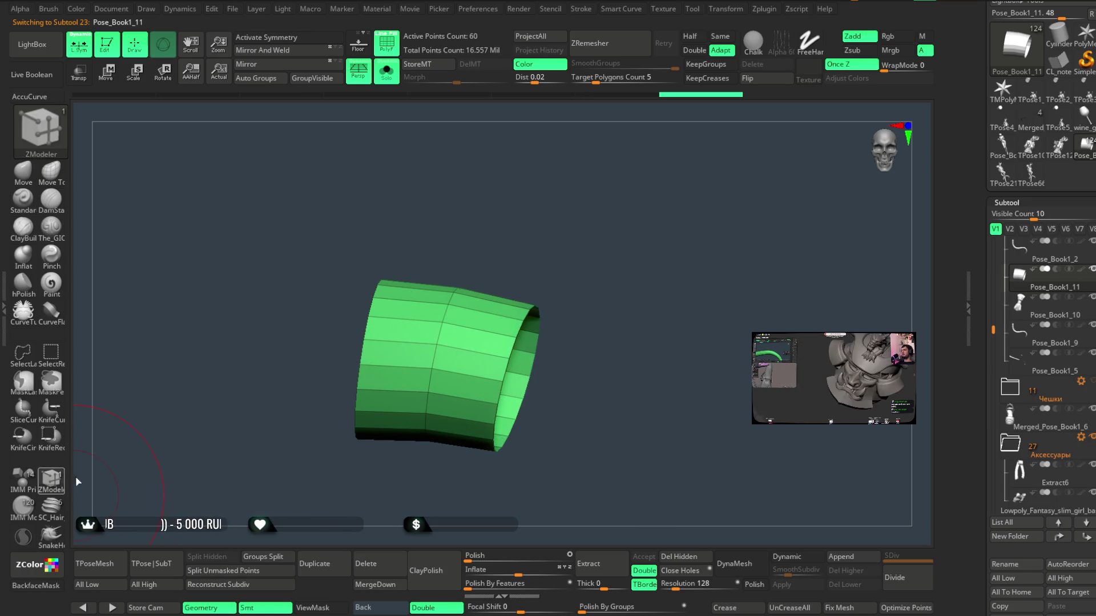
- Try inserting edge loops across the band, undo them, and set Inflate to 2
key("space")
left_click(474, 373)
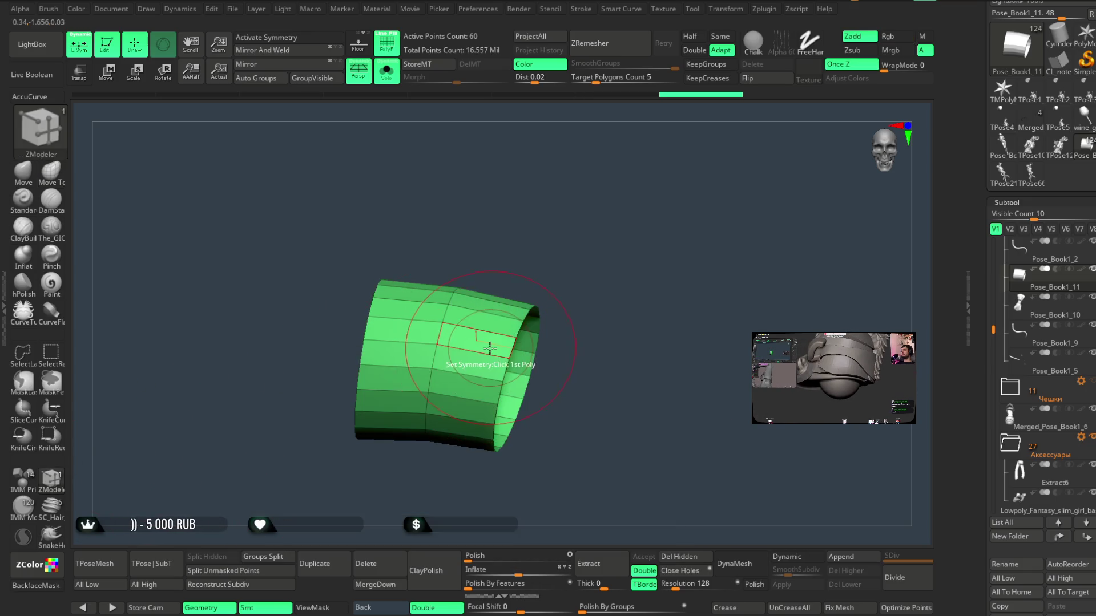
left_click(427, 361)
left_click(386, 340)
key("ctrl+z")
key("ctrl+z")
mouse_move(451, 262)
left_mouse_down()
mouse_move(438, 355)
mouse_move(501, 362)
mouse_move(570, 323)
left_mouse_up()
left_click_drag(474, 572, 521, 575)
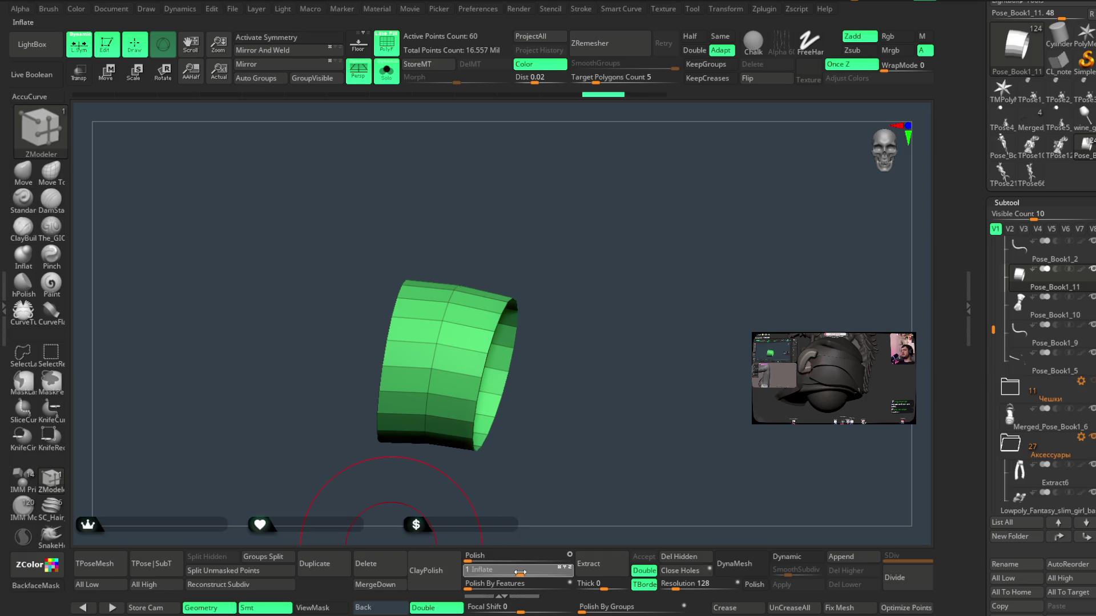
- Turn Solo off, select the bow, and slide it along the tail onto the band
key("ctrl+shift+s")
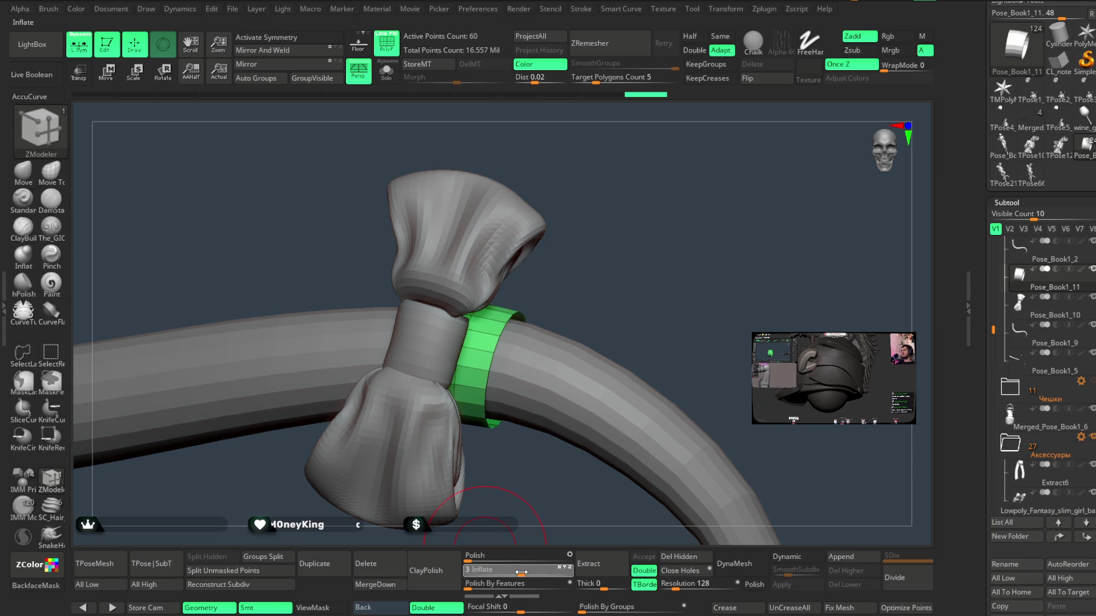
mouse_move(524, 511)
left_mouse_down()
mouse_move(587, 269)
mouse_move(570, 264)
mouse_move(610, 286)
mouse_move(592, 255)
mouse_move(592, 268)
left_mouse_up()
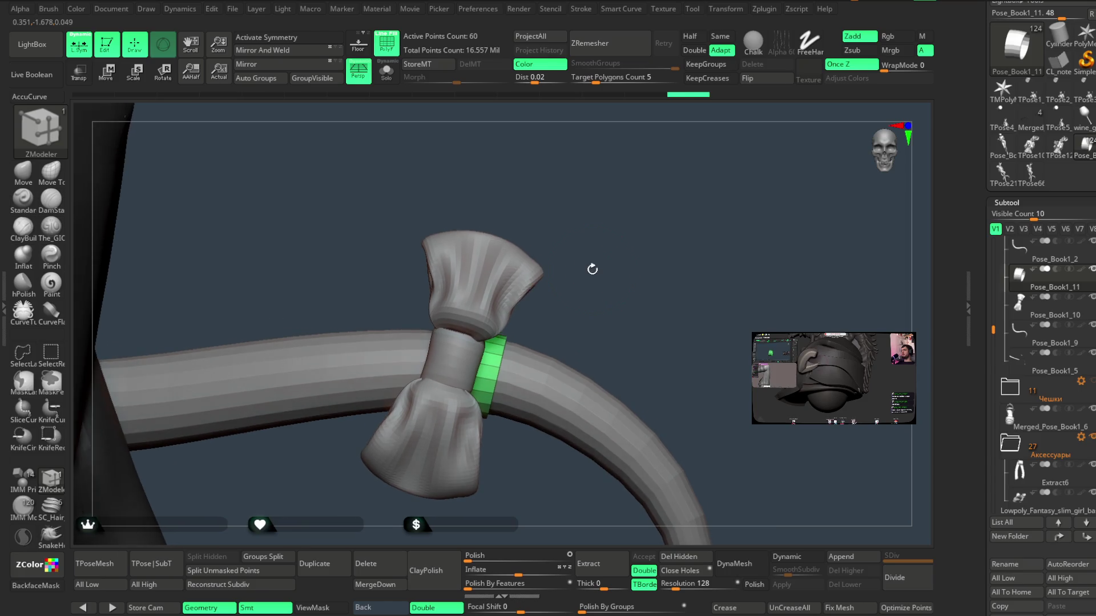
left_click(483, 350, "alt")
left_click(111, 74)
mouse_move(519, 378)
left_mouse_down()
mouse_move(543, 381)
mouse_move(525, 377)
left_mouse_up()
key("q")
mouse_move(433, 188)
left_mouse_down()
mouse_move(573, 228)
mouse_move(543, 308)
left_mouse_up()
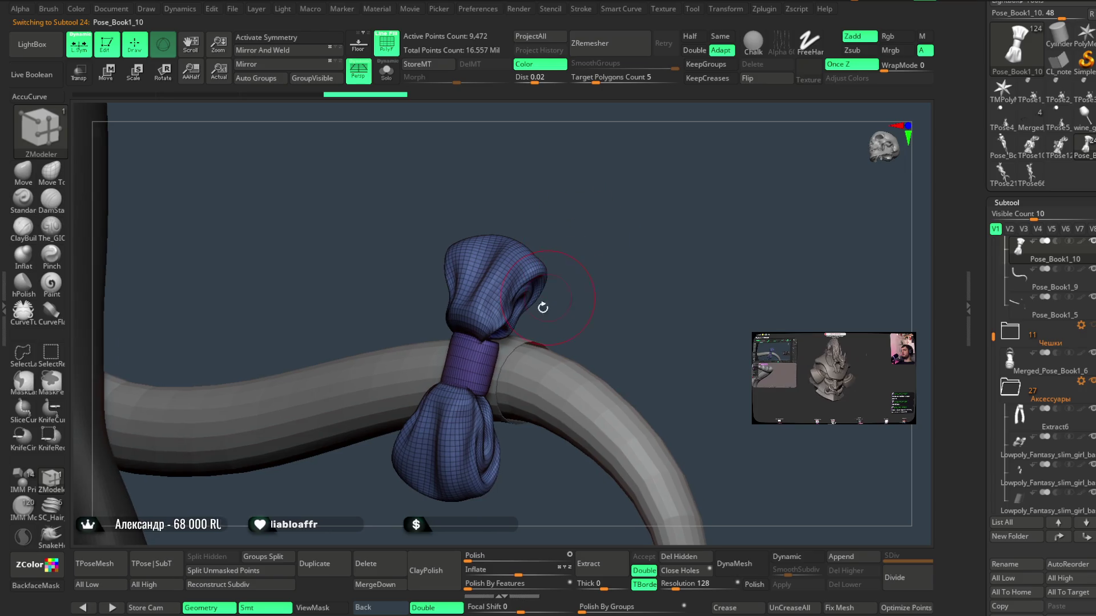
- Select and solo the ring band, then QMesh-extrude its whole polygroup for thickness
left_click(515, 341, "alt")
left_click(387, 73)
mouse_move(582, 211)
left_mouse_down()
mouse_move(536, 252)
mouse_move(562, 319)
left_mouse_up()
key("space")
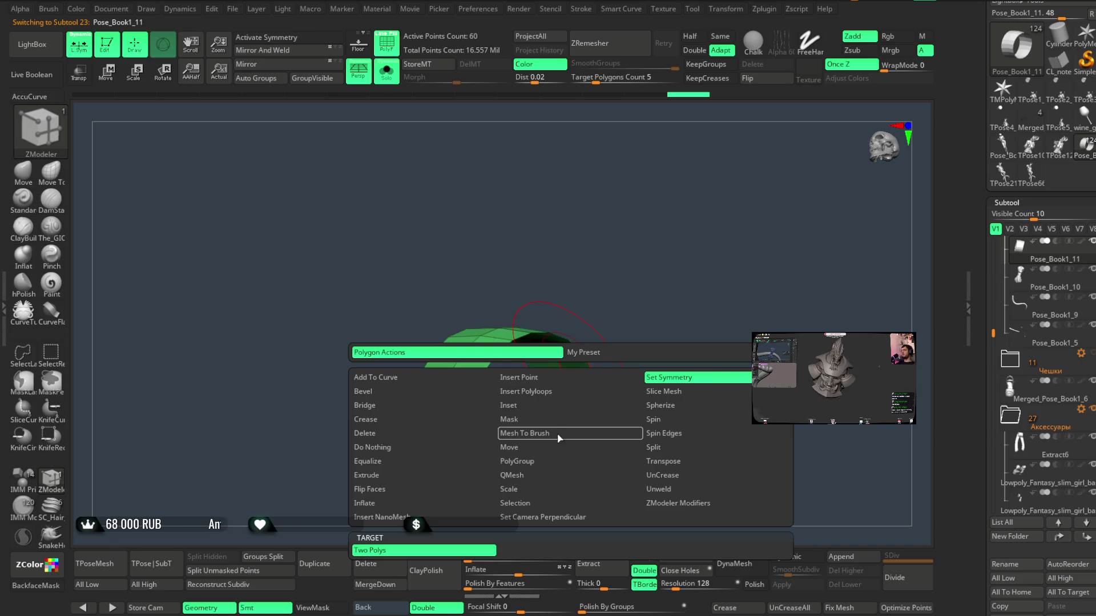
left_click(556, 475)
left_click(674, 565)
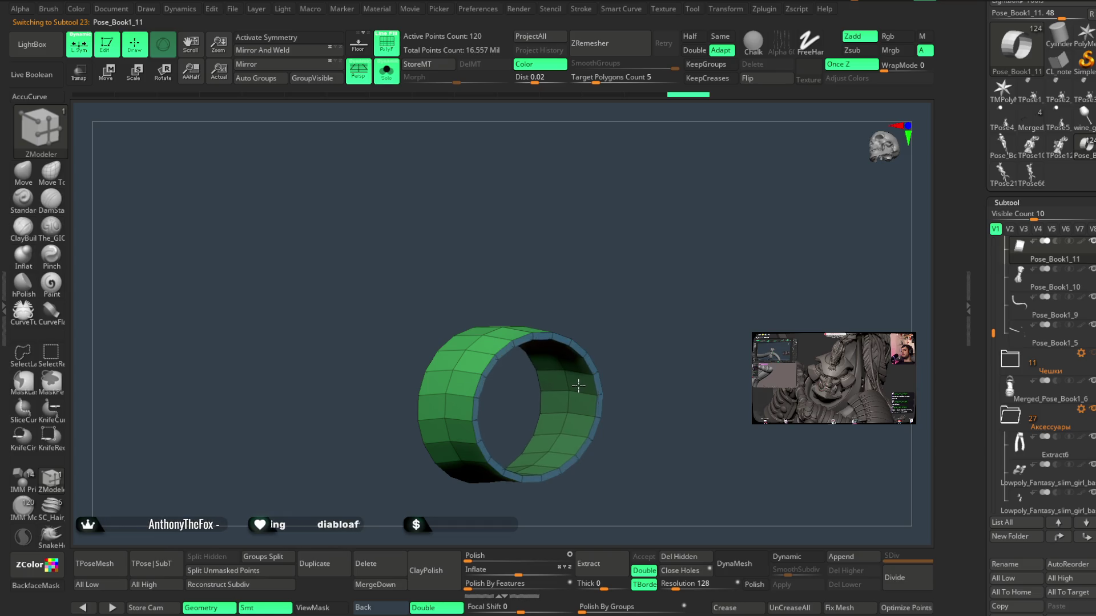
- Close the ring's open rims and add supporting edge loops along both rims
mouse_move(666, 189)
left_mouse_down()
mouse_move(657, 199)
mouse_move(672, 257)
mouse_move(633, 251)
left_mouse_up()
key("space")
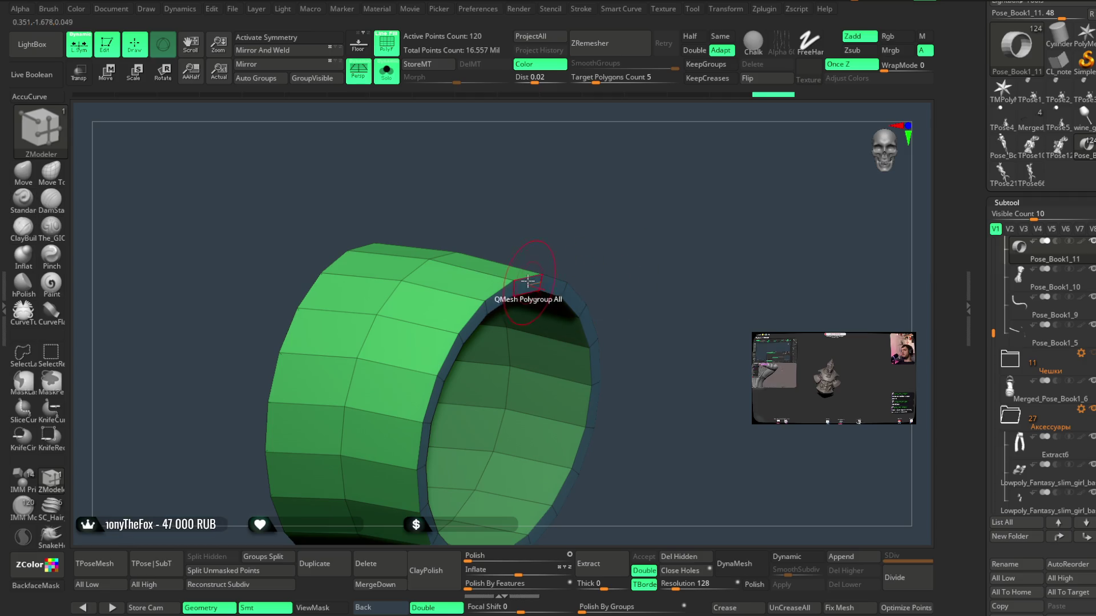
key("space")
left_click(413, 346)
left_click(525, 282)
mouse_move(559, 251)
left_mouse_down()
mouse_move(599, 227)
mouse_move(575, 208)
left_mouse_up()
left_click(394, 279)
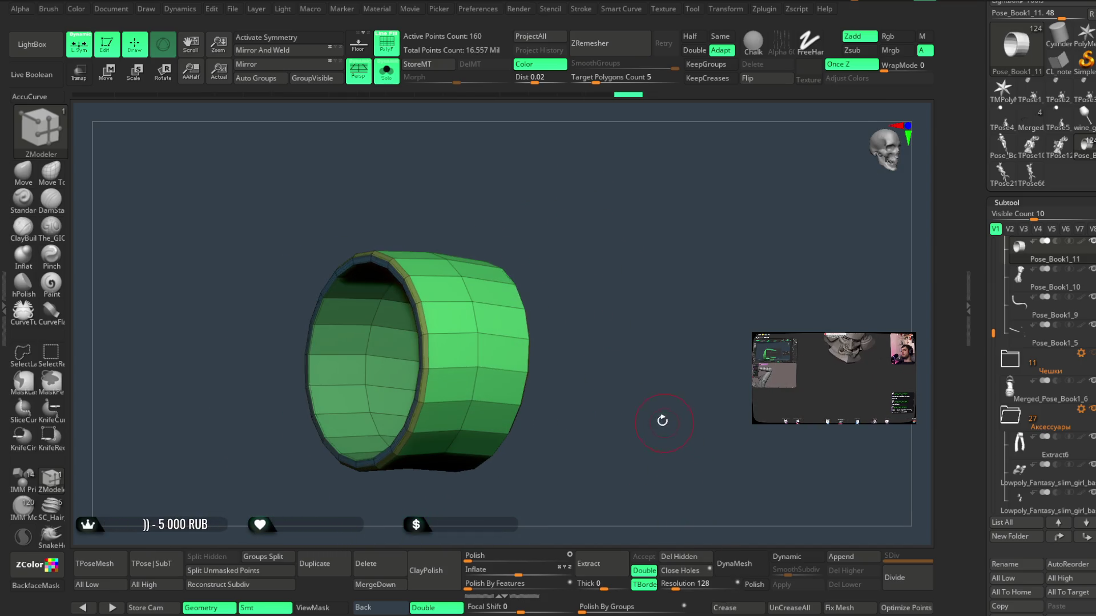
- Turn PolyFrame off, enable Dynamic subdivision on the ring, and turn Solo off
left_click_drag(660, 420, 509, 237, "alt")
left_click(392, 52)
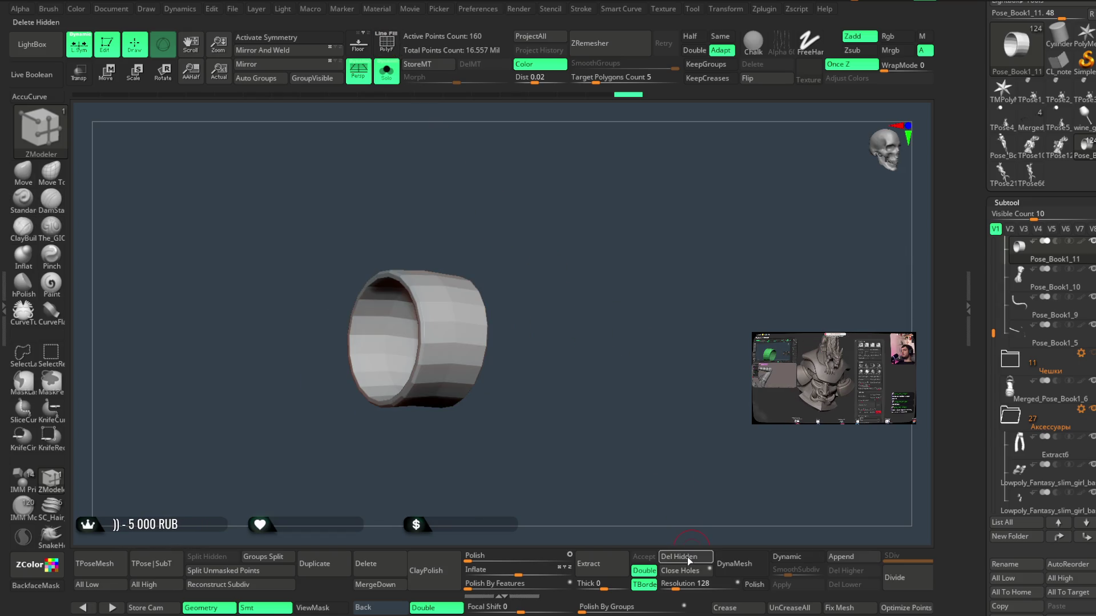
left_click(797, 561)
mouse_move(614, 421)
left_mouse_down()
mouse_move(587, 323)
mouse_move(442, 191)
left_mouse_up()
left_click(395, 81)
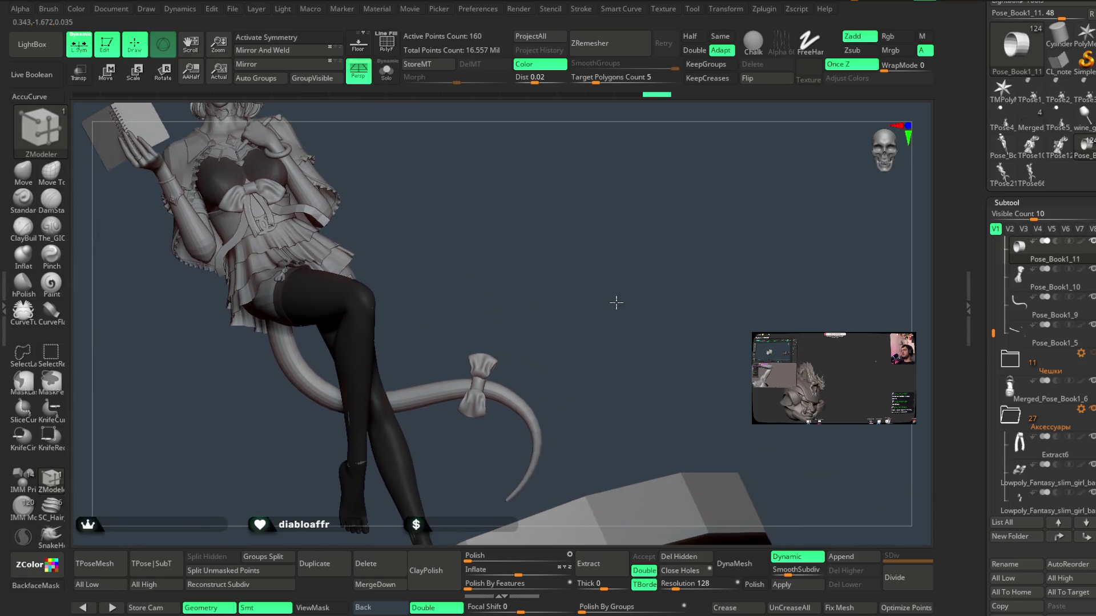
mouse_move(606, 269)
left_mouse_down()
mouse_move(609, 362)
mouse_move(568, 300)
left_mouse_up()
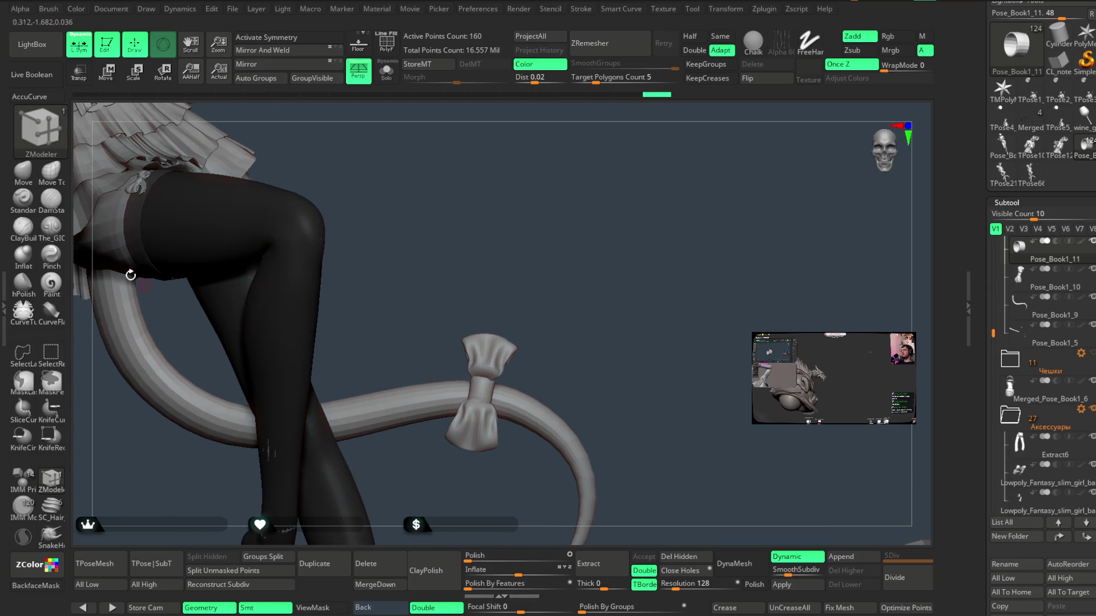
left_click(502, 353, "alt")
key("f")
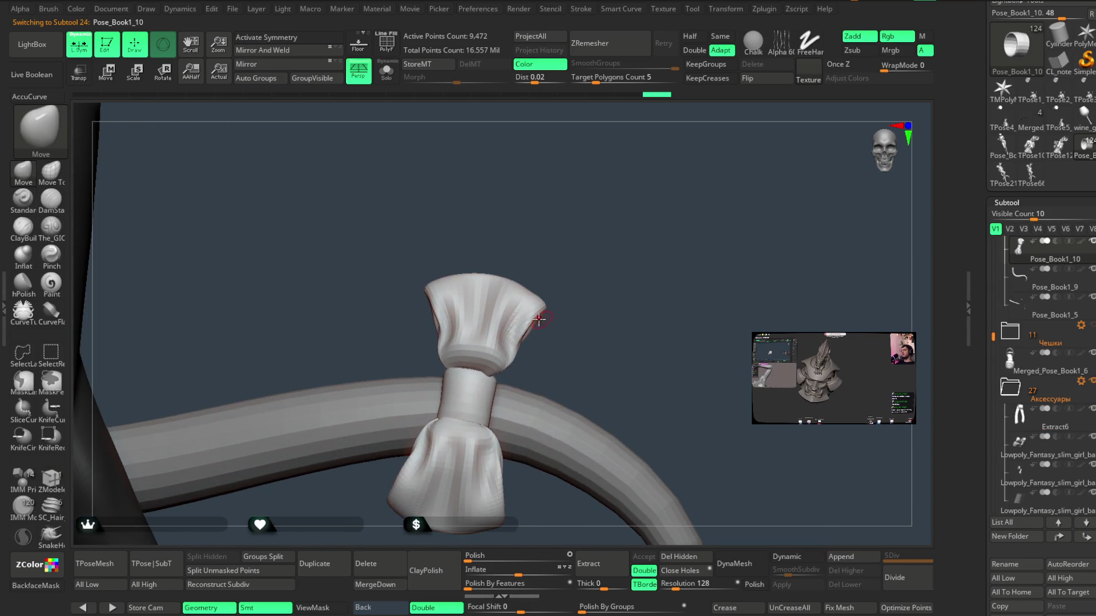
key("space")
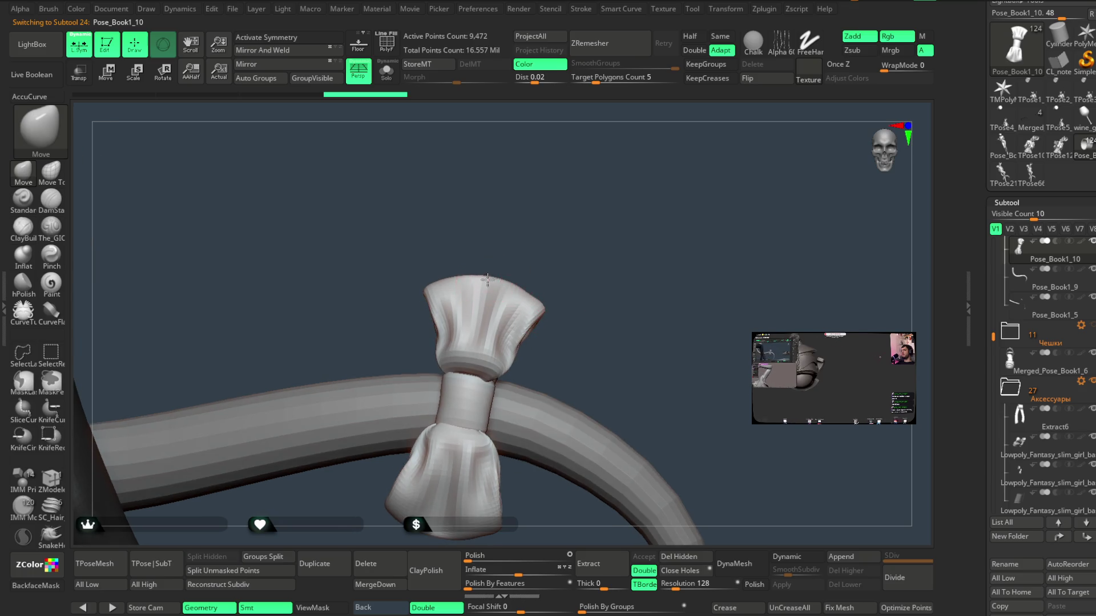
key("space")
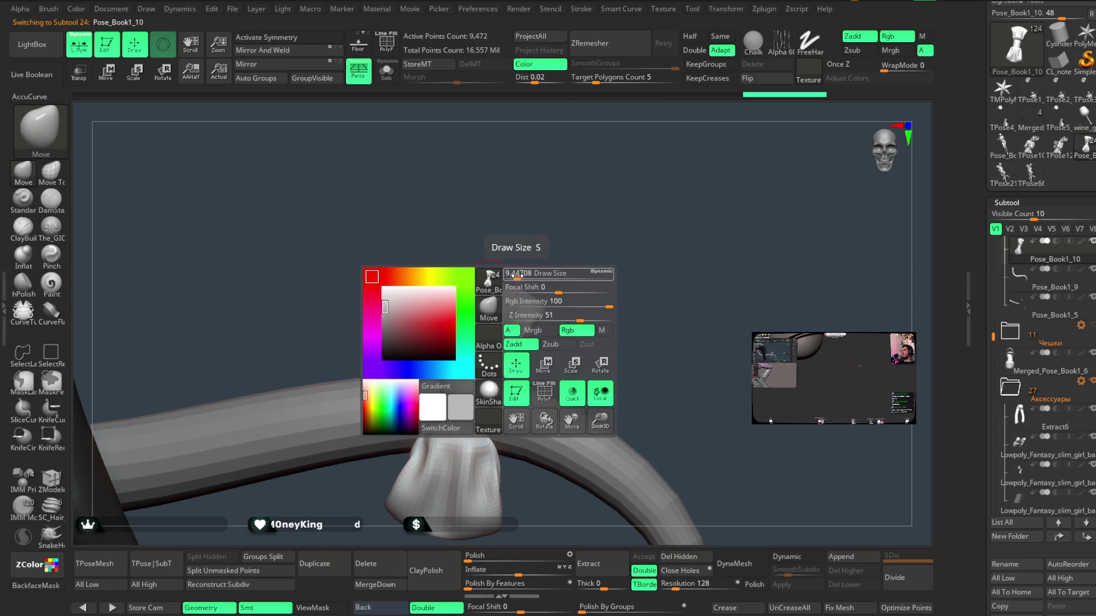
mouse_move(548, 239)
left_mouse_down()
mouse_move(577, 184)
mouse_move(485, 484)
left_mouse_up()
key("space")
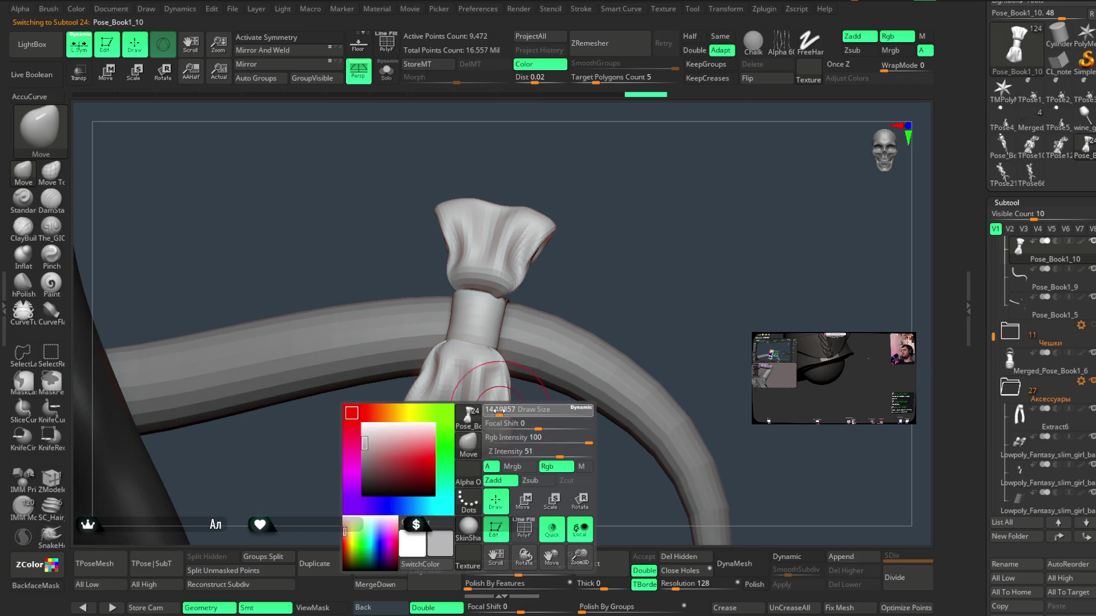
left_click_drag(440, 446, 434, 379)
mouse_move(435, 453)
left_mouse_down()
mouse_move(553, 255)
mouse_move(544, 229)
mouse_move(557, 262)
mouse_move(553, 308)
mouse_move(556, 292)
mouse_move(571, 306)
mouse_move(567, 291)
mouse_move(560, 301)
left_mouse_up()
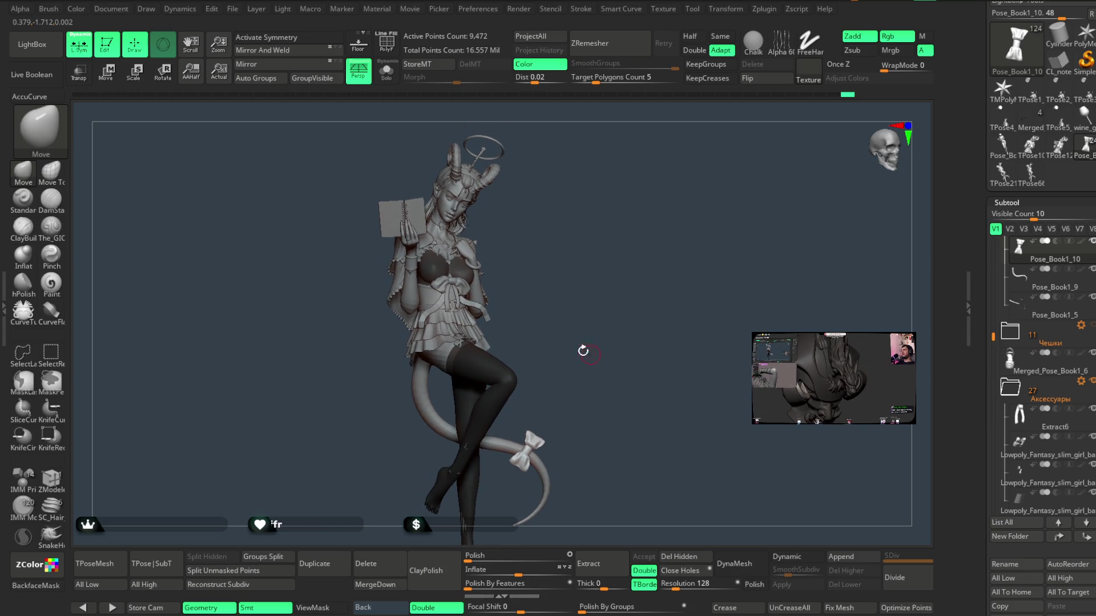
- Save the demon-girl project with Ctrl+S
left_click(233, 8)
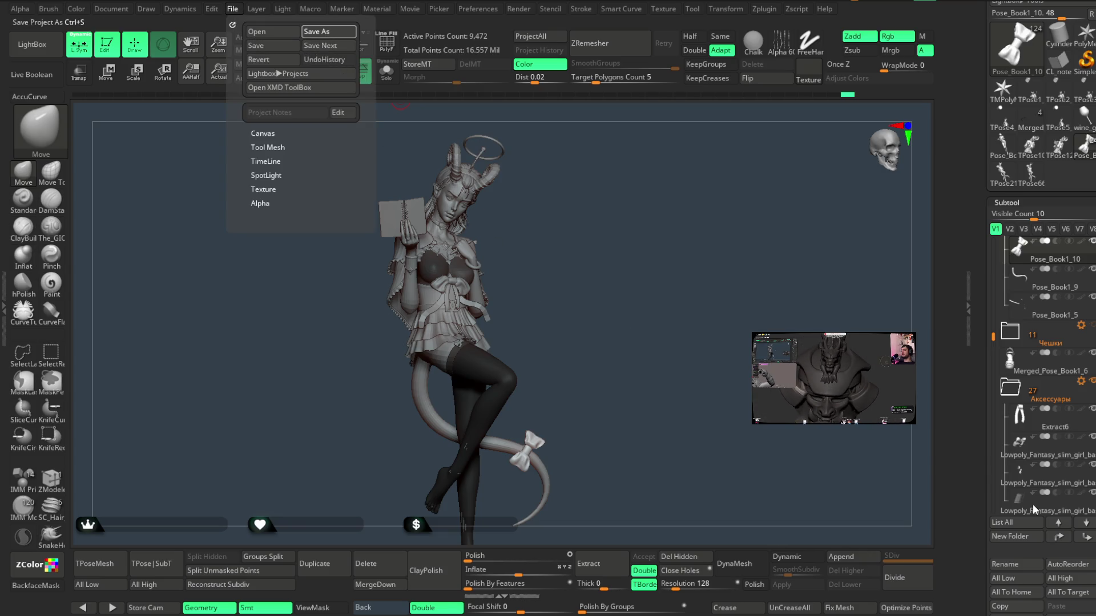
key("ctrl+s")
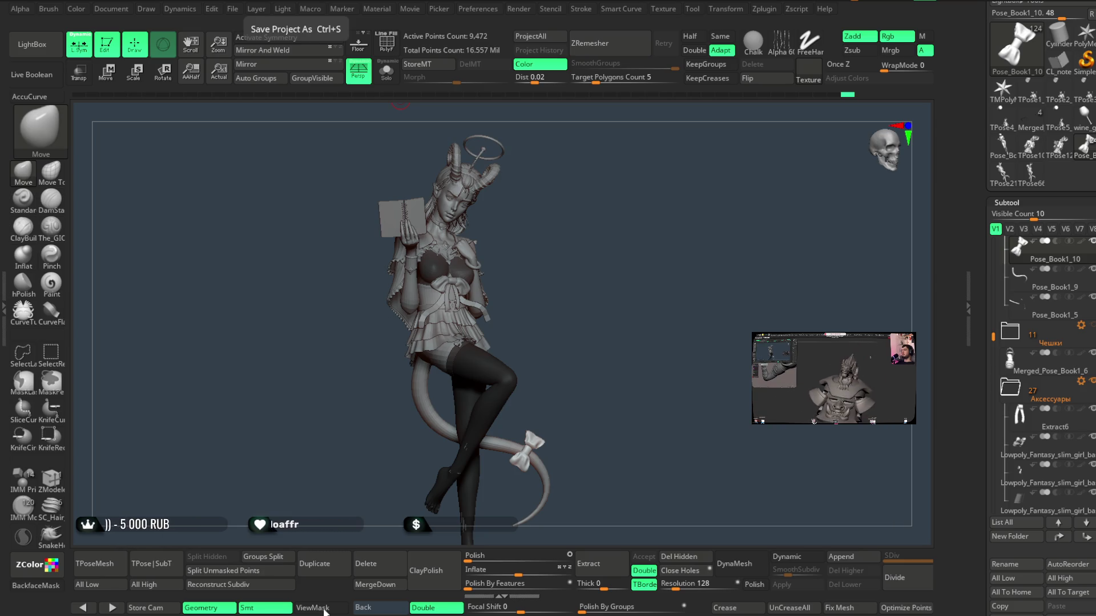
mouse_move(592, 374)
left_mouse_down()
mouse_move(533, 368)
mouse_move(579, 373)
left_mouse_up()
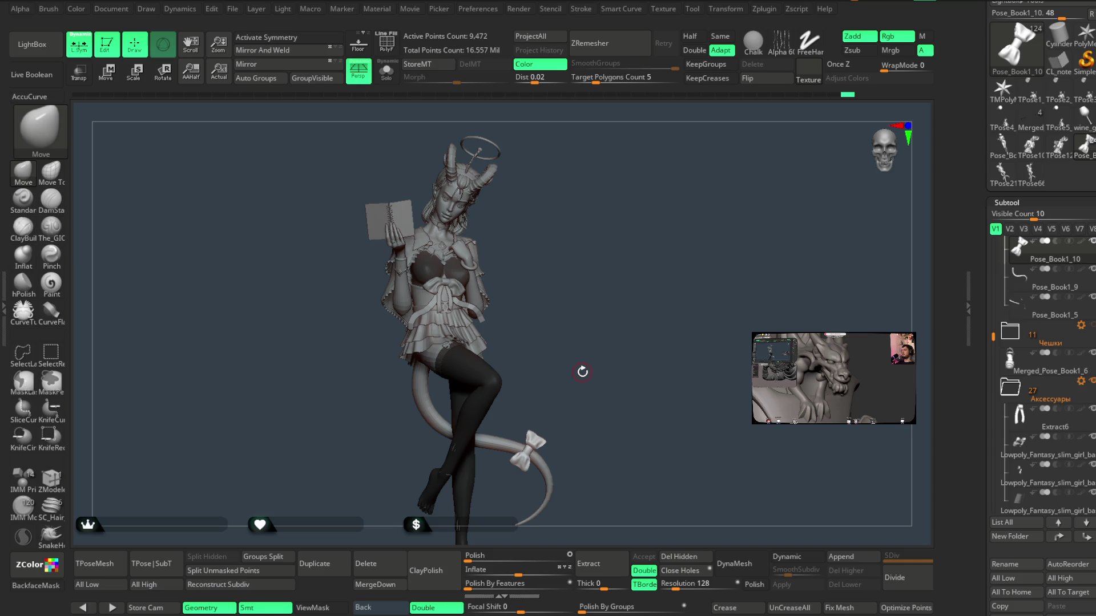
- Zoom onto the chest and select the chain subtool Lowpoly_Fantasy_slim_girl_basemesh3_9 with PolyFrame on
mouse_move(621, 232)
left_mouse_down()
mouse_move(618, 213)
mouse_move(601, 214)
left_mouse_up()
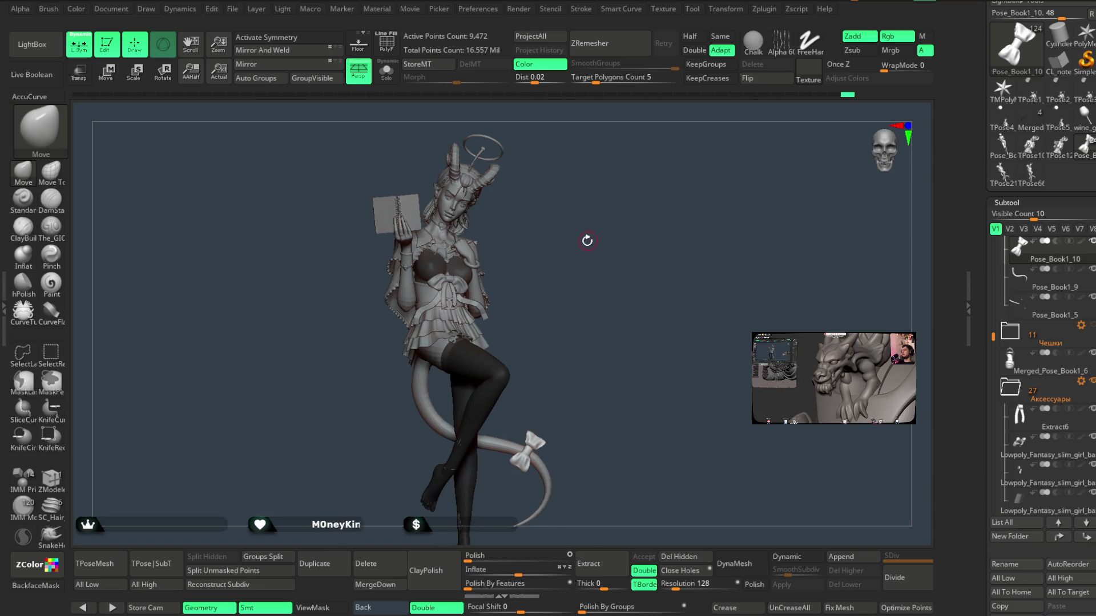
scroll(597, 257, "up", 5)
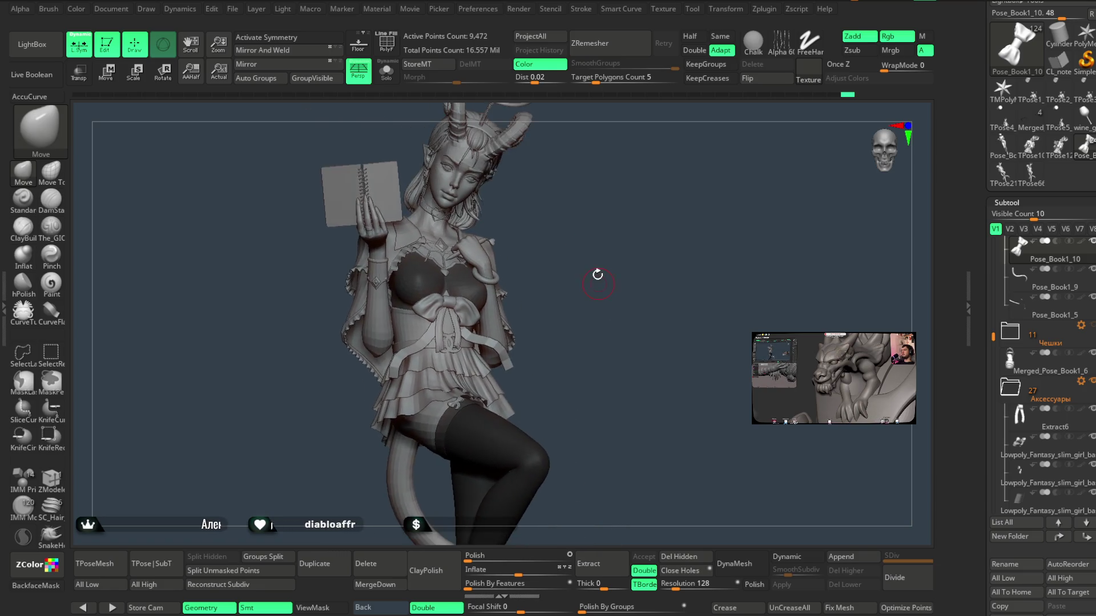
mouse_move(595, 268)
left_mouse_down()
mouse_move(577, 232)
mouse_move(589, 264)
mouse_move(532, 318)
left_mouse_up()
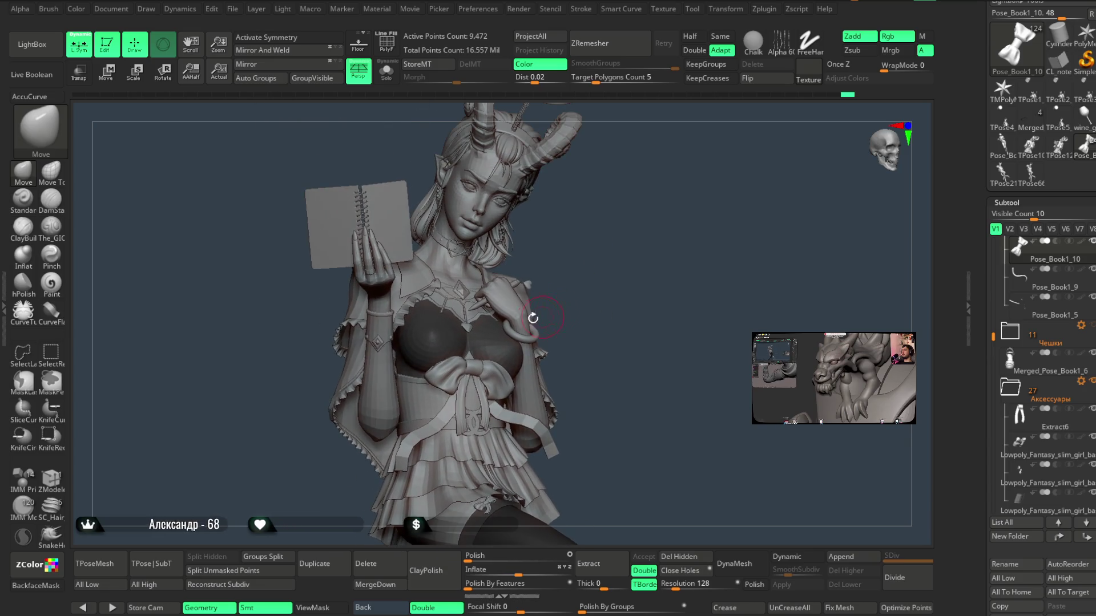
left_click(444, 303, "alt")
mouse_move(607, 221)
left_mouse_down("alt")
mouse_move(631, 388)
mouse_move(639, 217)
mouse_move(571, 296)
mouse_move(367, 392)
mouse_move(464, 563)
left_mouse_up("alt")
left_click(285, 257, "alt")
left_click(382, 411, "alt")
key("shift+f")
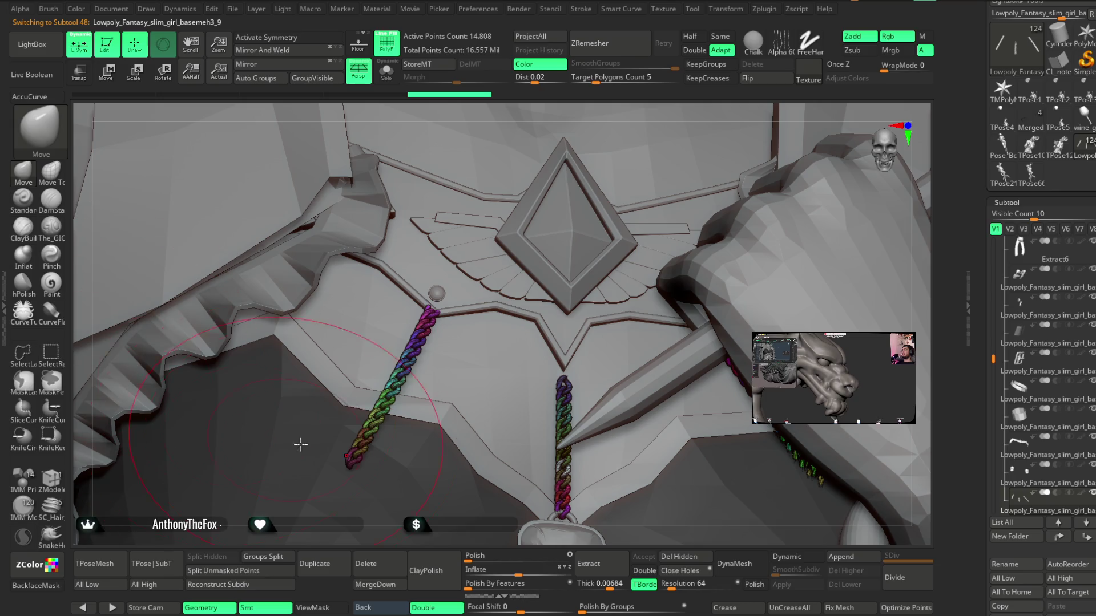
- Ctrl+Shift-hide the lower links of the left pendant chain
key("ctrl+shift")
left_click(355, 460, "ctrl+alt+shift")
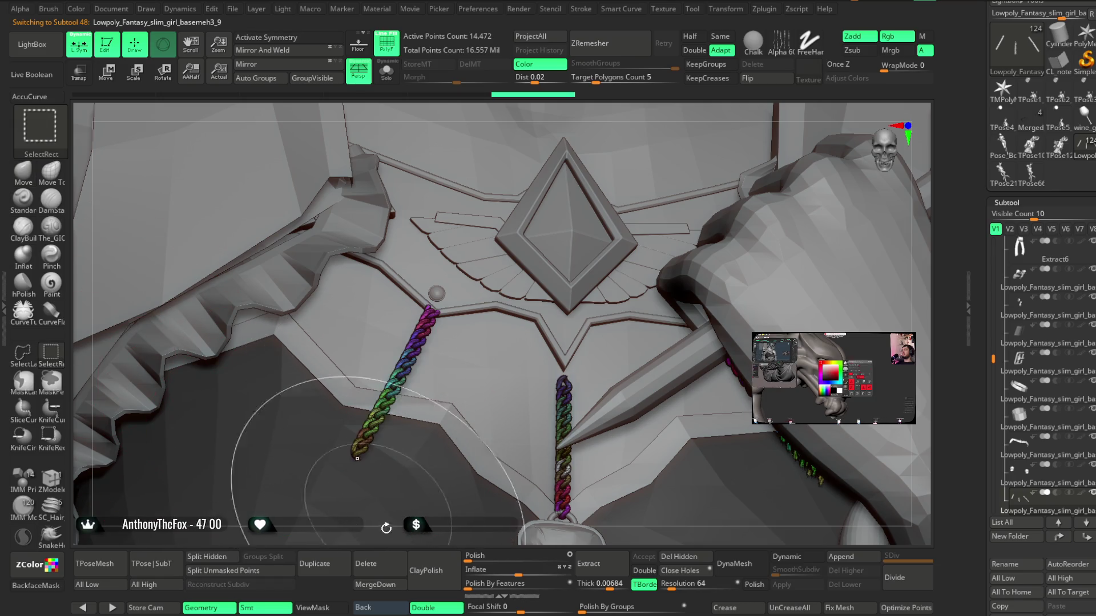
left_click(375, 423, "ctrl+alt+shift")
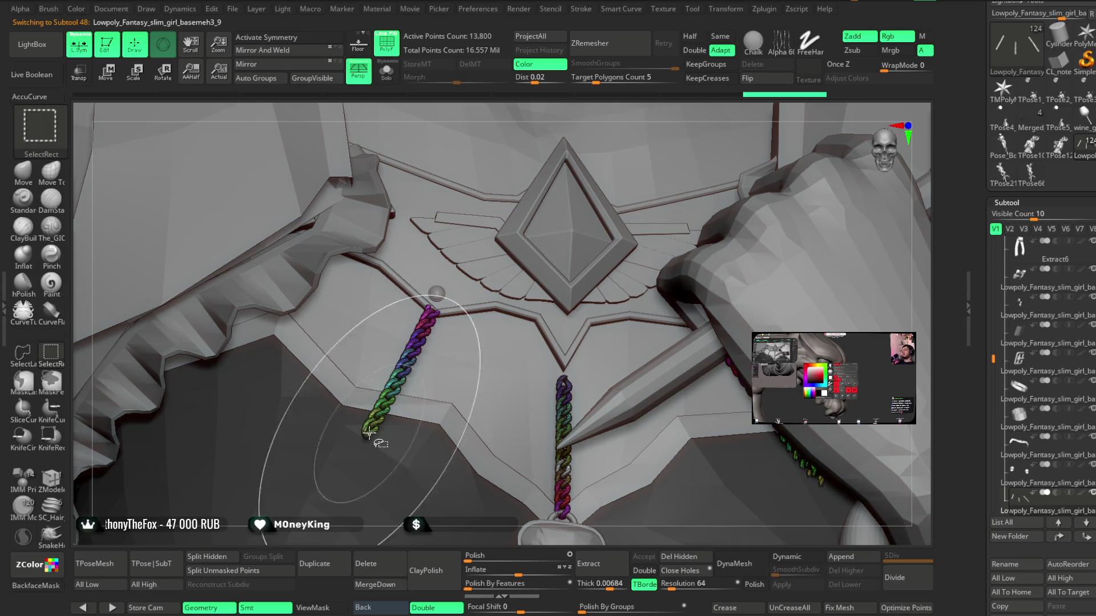
left_click(394, 394, "ctrl+alt+shift")
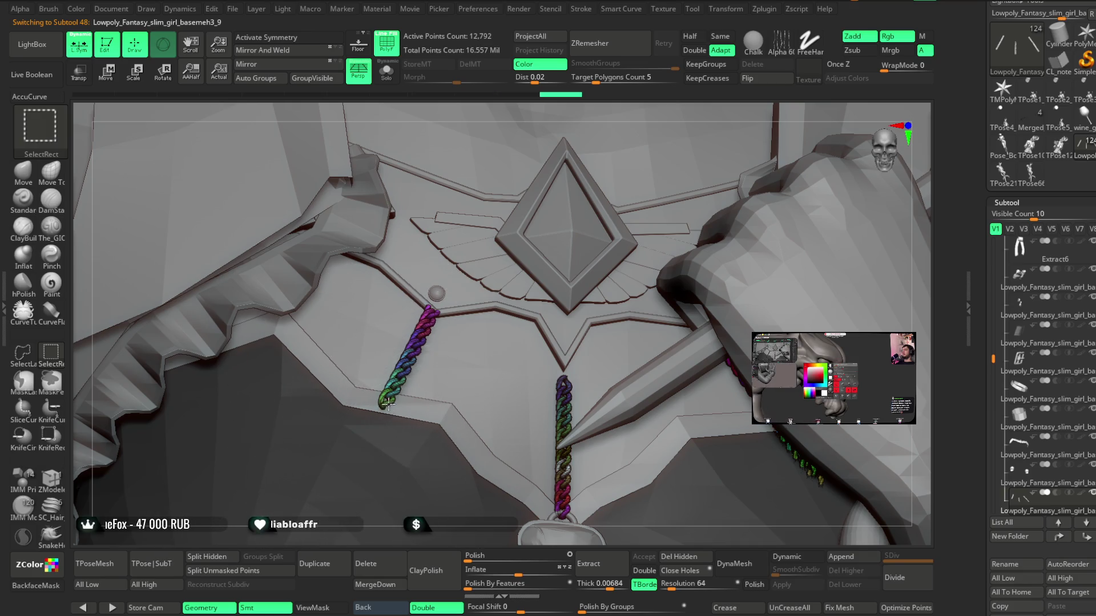
left_click(407, 366, "ctrl+alt+shift")
mouse_move(656, 536)
left_mouse_down()
mouse_move(674, 512)
mouse_move(725, 497)
left_mouse_up()
- Hide the right chain's lower links and delete all hidden links, leaving 9,432 points
left_click(779, 487, "ctrl+alt+shift")
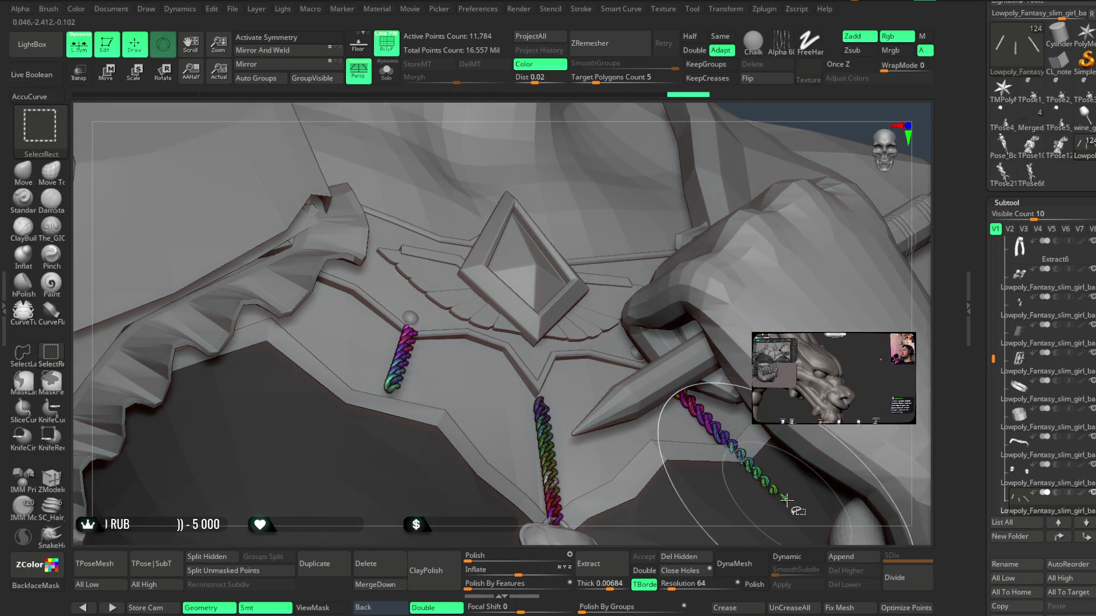
left_click(751, 467, "ctrl+alt+shift")
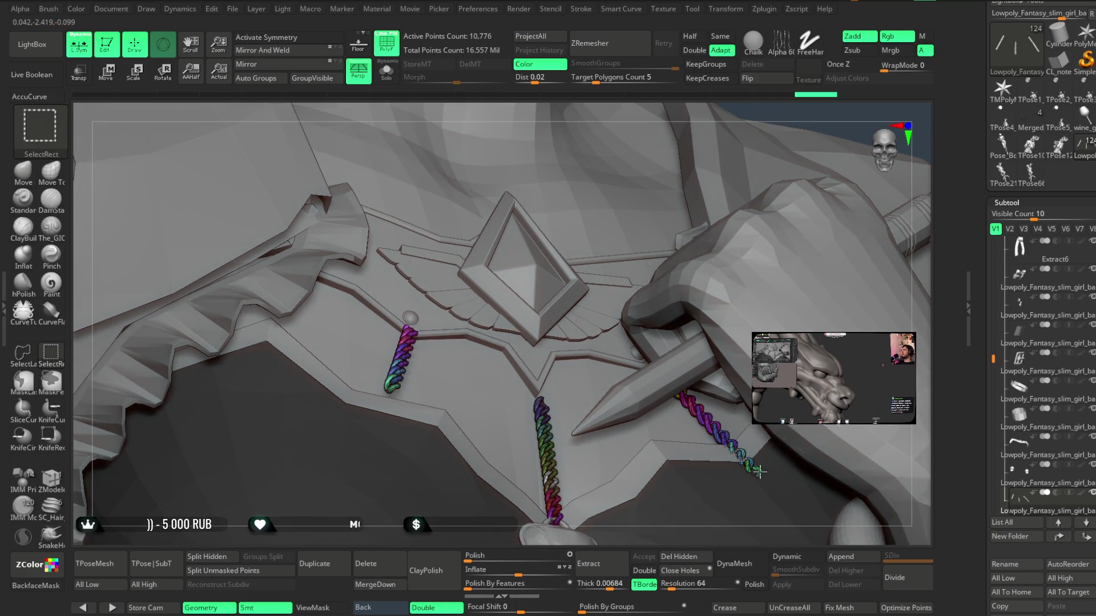
left_click(734, 454, "ctrl+alt+shift")
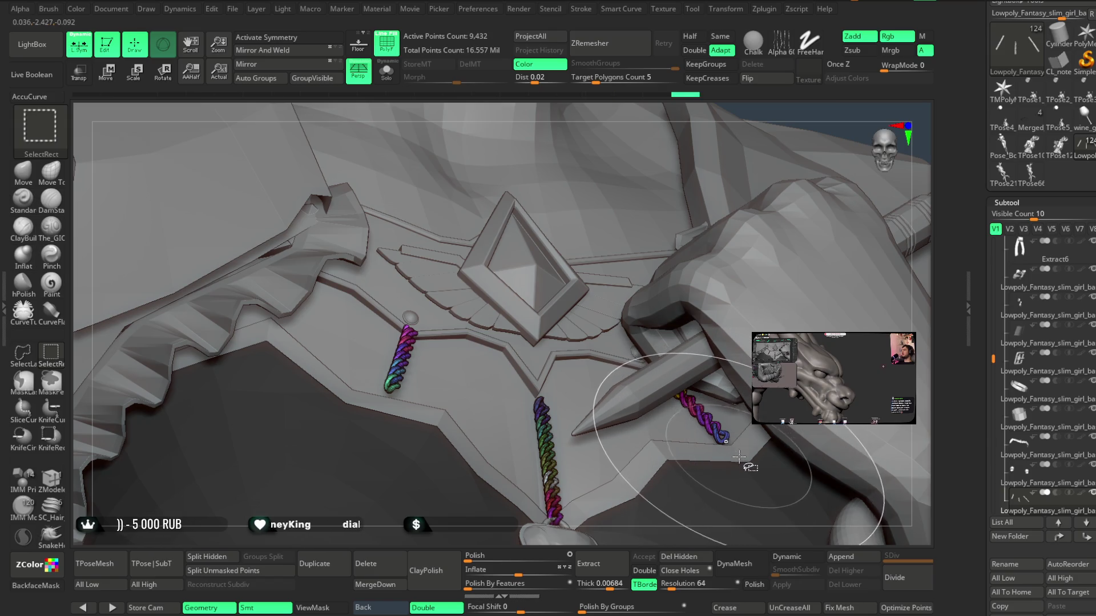
mouse_move(716, 472)
right_mouse_down()
mouse_move(465, 428)
mouse_move(514, 514)
mouse_move(510, 428)
mouse_move(746, 291)
mouse_move(772, 347)
mouse_move(766, 249)
mouse_move(769, 465)
right_mouse_up()
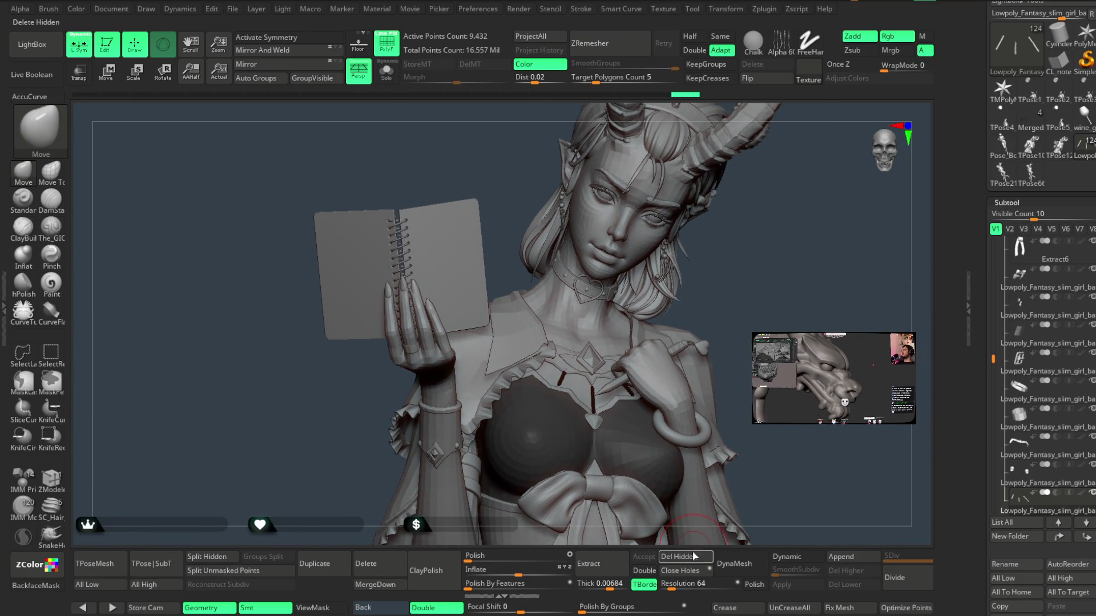
left_click(695, 556)
right_click_drag(570, 263, 569, 238)
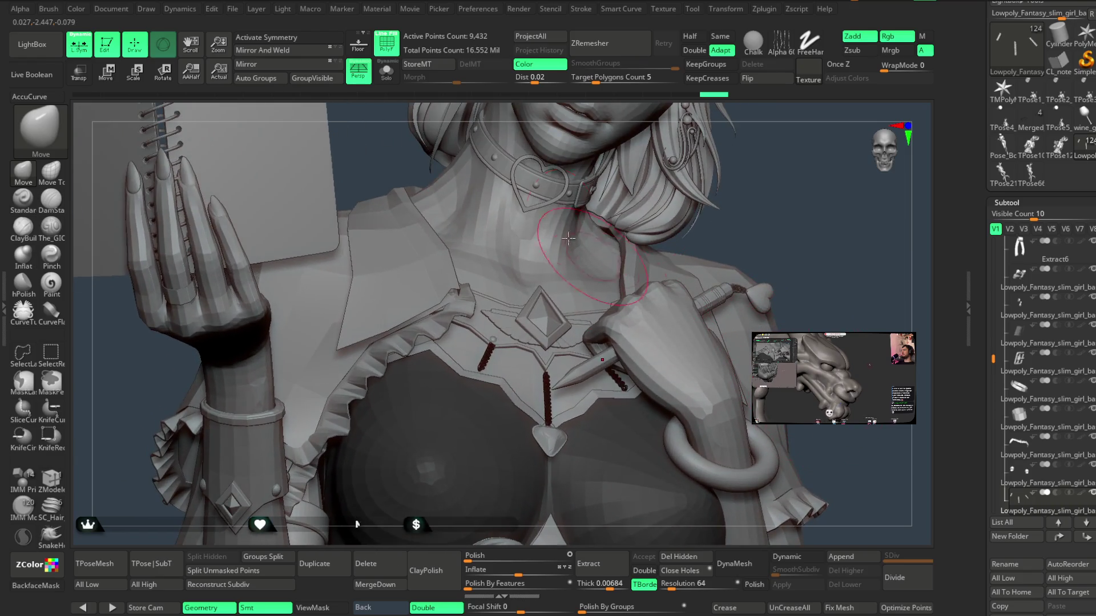
- Turn PolyFrame off and click the 244-point cape piece extract1_copy2_1 to select it
left_click(386, 43)
mouse_move(799, 365)
right_mouse_down()
mouse_move(792, 267)
mouse_move(765, 306)
mouse_move(767, 279)
mouse_move(776, 289)
mouse_move(762, 308)
mouse_move(763, 294)
mouse_move(763, 318)
mouse_move(789, 259)
mouse_move(783, 286)
mouse_move(795, 298)
mouse_move(778, 306)
mouse_move(796, 271)
right_mouse_up()
key("space")
mouse_move(797, 274)
left_mouse_down()
mouse_move(785, 286)
mouse_move(786, 269)
mouse_move(766, 272)
mouse_move(803, 274)
mouse_move(768, 289)
mouse_move(787, 303)
mouse_move(689, 308)
left_mouse_up()
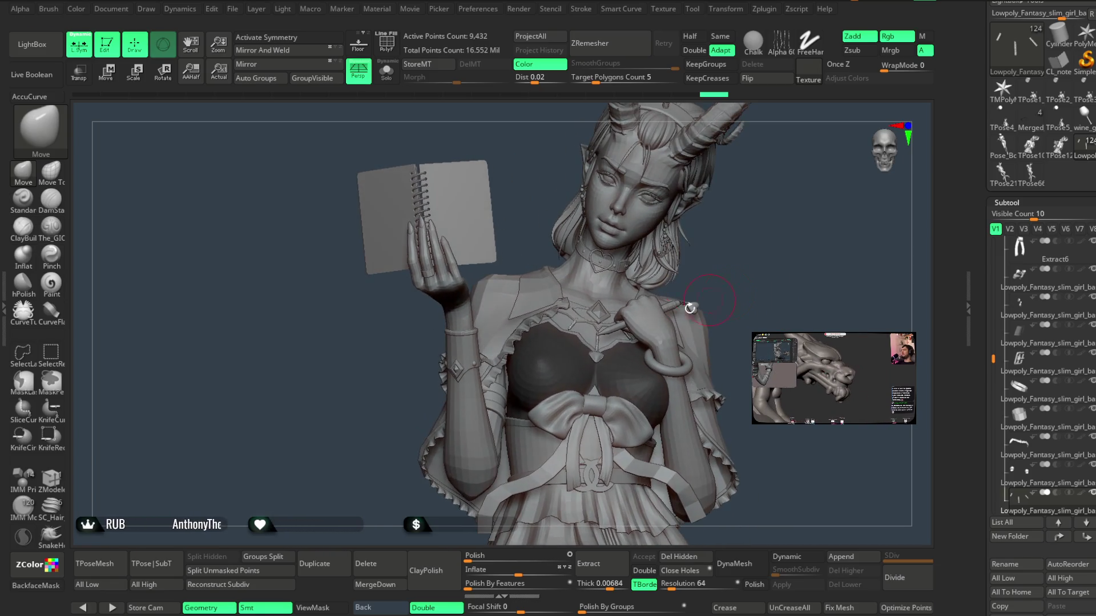
left_click(498, 331, "alt")
left_click_drag(707, 268, 728, 252)
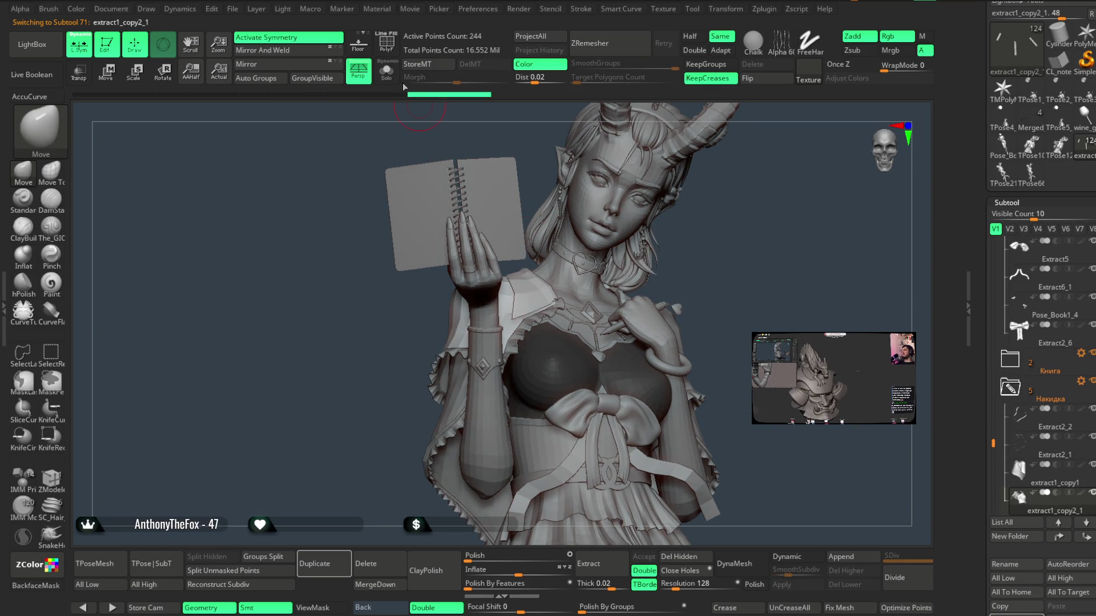
- Solo extract1_copy2_1, duplicate it as extract1_copy2_2, and view its PolyFrame from the front
left_click(386, 72)
left_click_drag(696, 188, 653, 351, "alt")
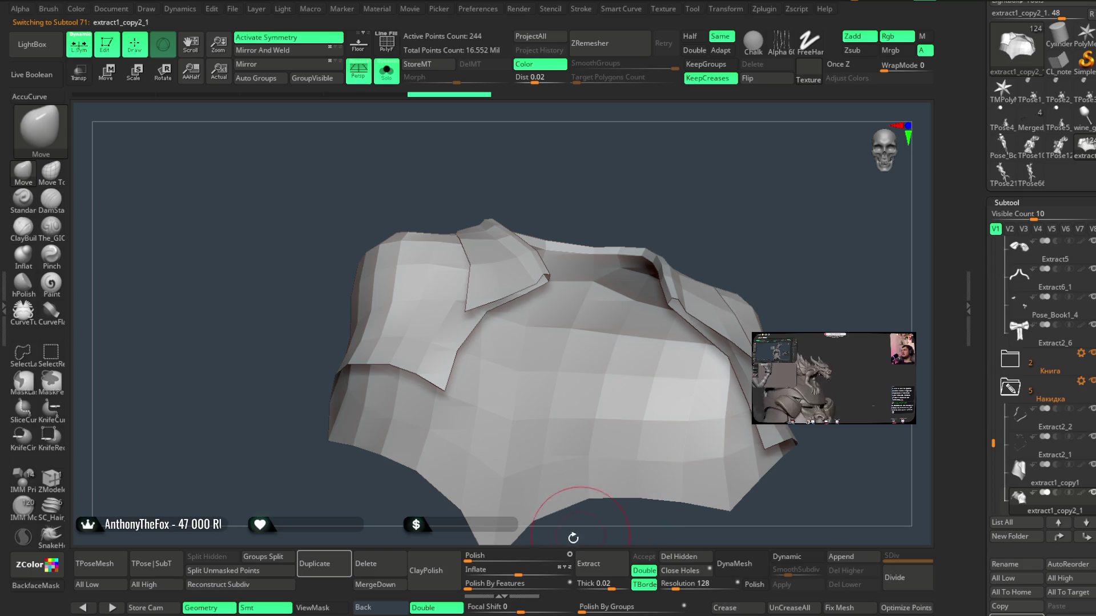
left_click(337, 566)
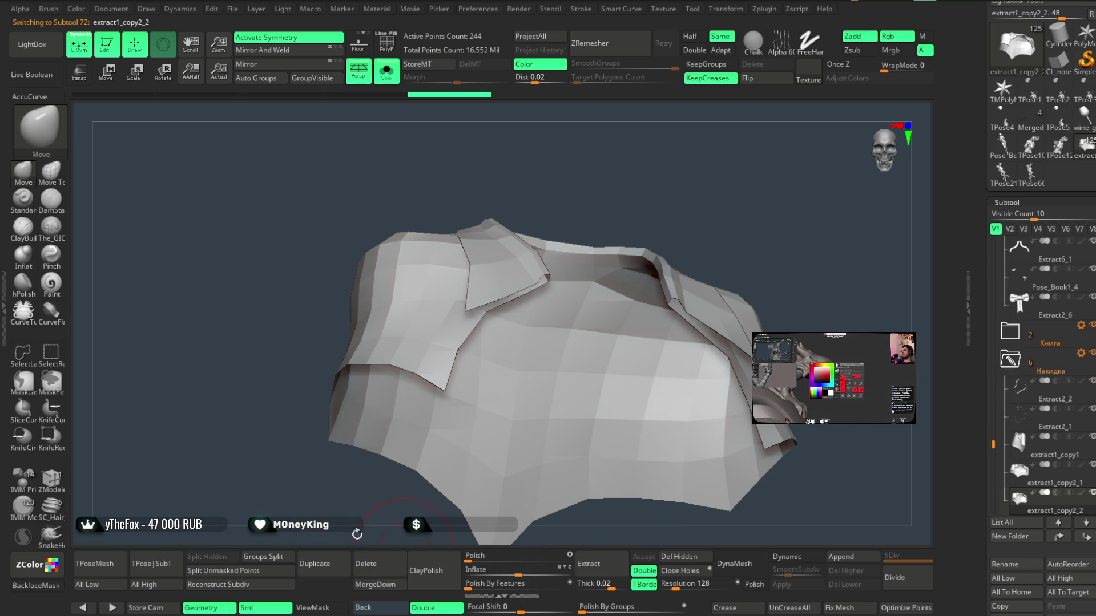
key("shift+f")
mouse_move(526, 117)
left_mouse_down()
mouse_move(587, 152)
mouse_move(577, 172)
left_mouse_up()
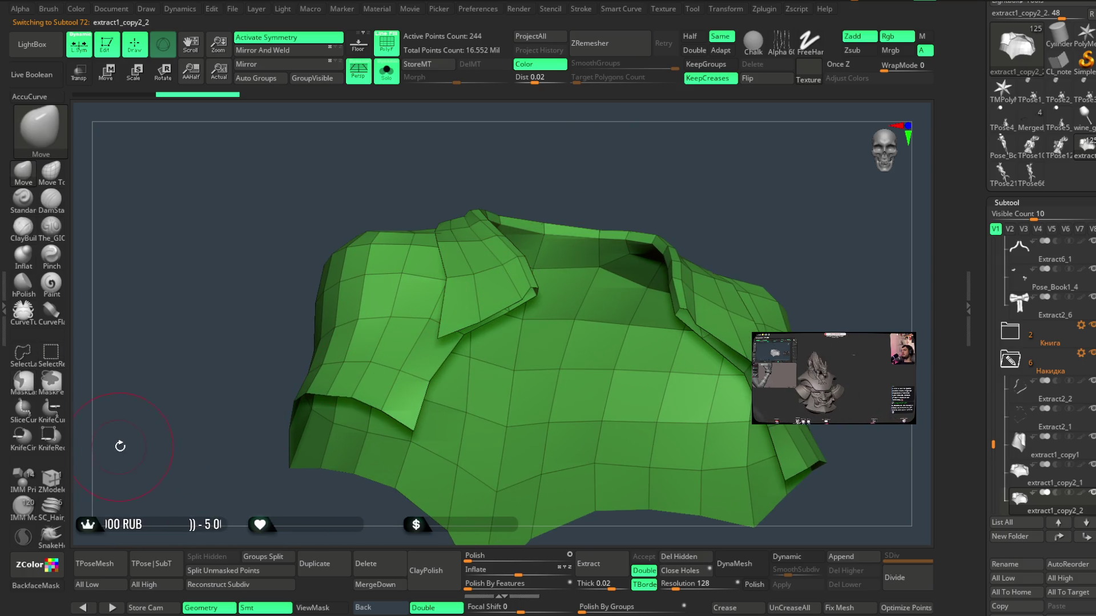
mouse_move(484, 197)
left_mouse_down()
mouse_move(578, 173)
mouse_move(625, 198)
mouse_move(653, 152)
mouse_move(479, 116)
left_mouse_up()
- Turn PolyFrame and Solo off, select Тело_Бюст1, and duplicate it as Тело_Бюст2
left_click(394, 44)
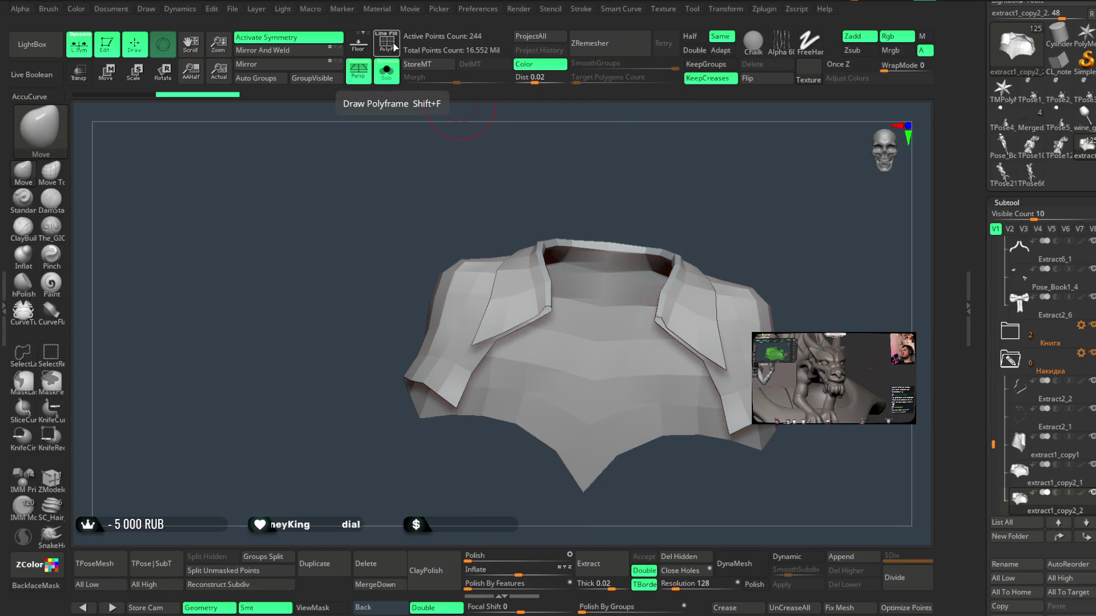
left_click_drag(670, 178, 676, 142)
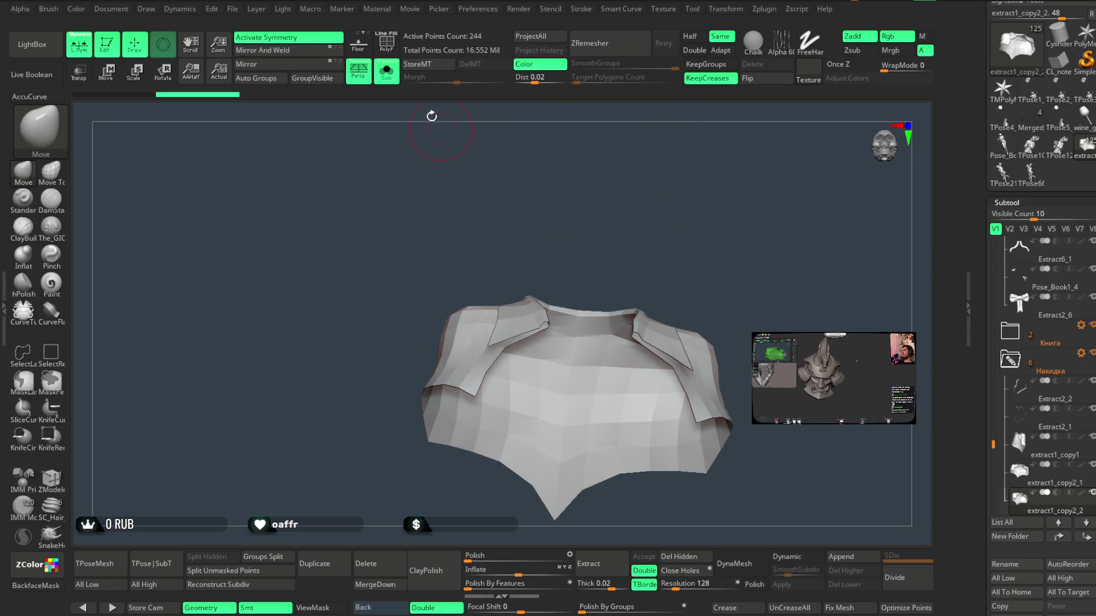
left_click(387, 71)
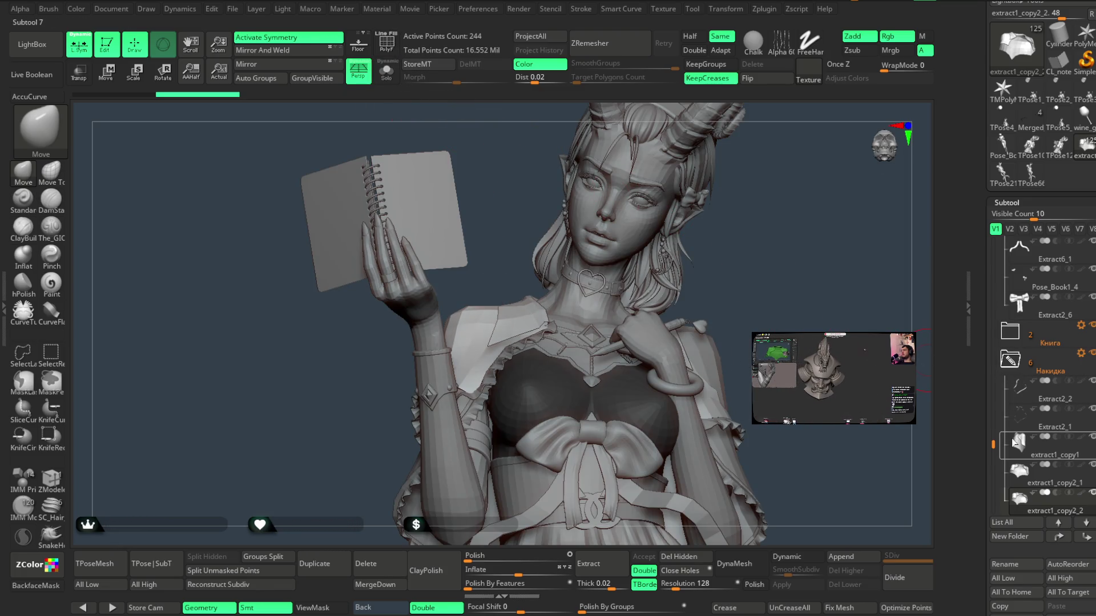
left_click_drag(995, 444, 1005, 286)
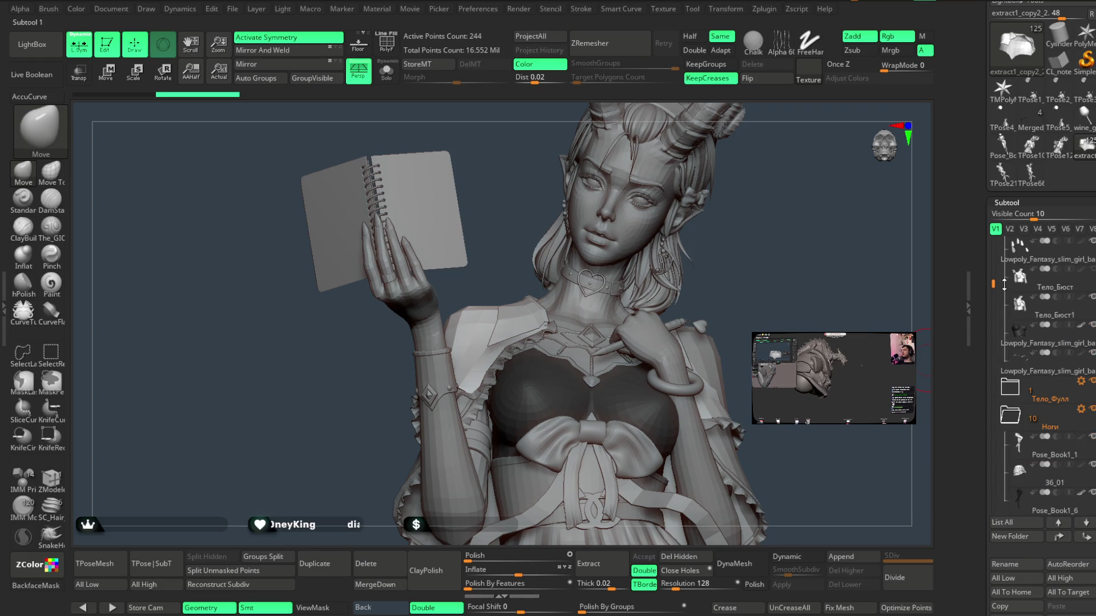
left_click(1009, 422)
left_click(1034, 314)
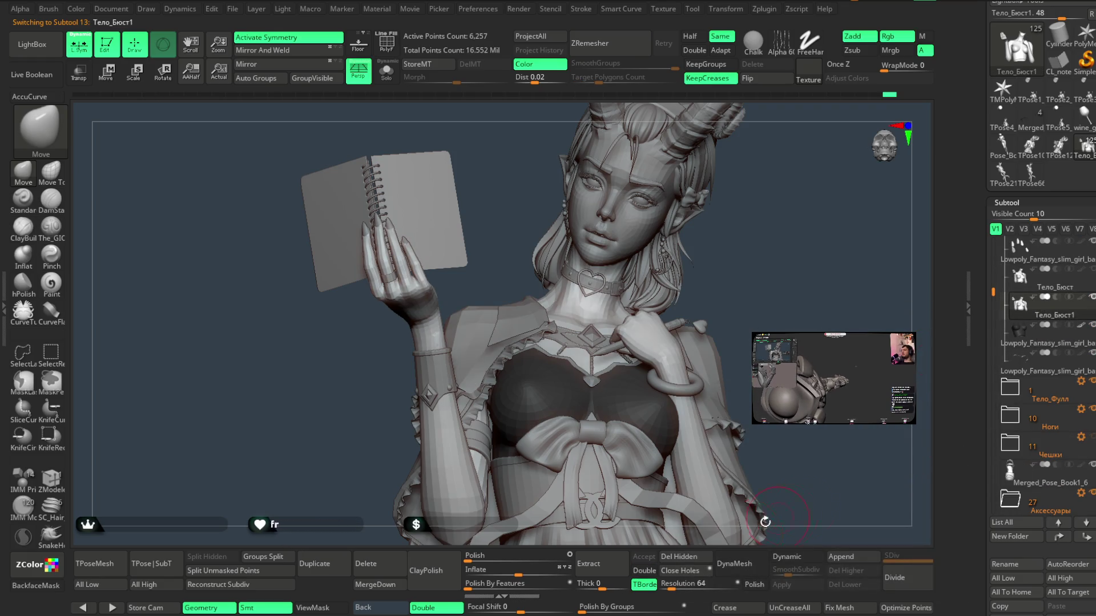
left_click(320, 564)
- Drag Тело_Бюст2 beneath extract1_copy2_2 in the Subtool list and select extract1_copy2_2
left_click_drag(993, 373, 994, 304)
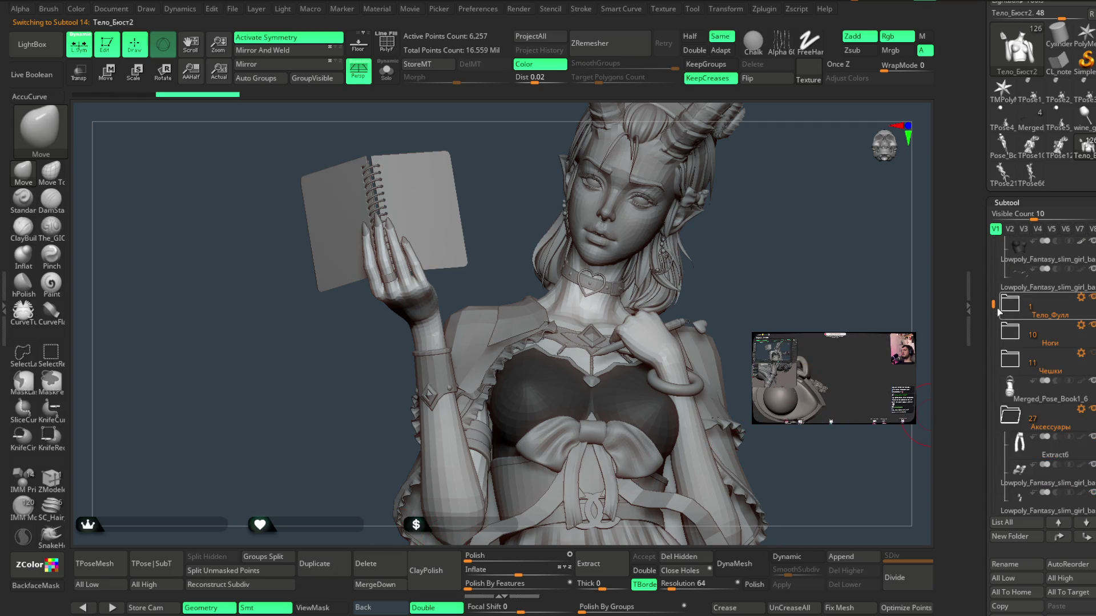
scroll(1003, 312, "up", 3)
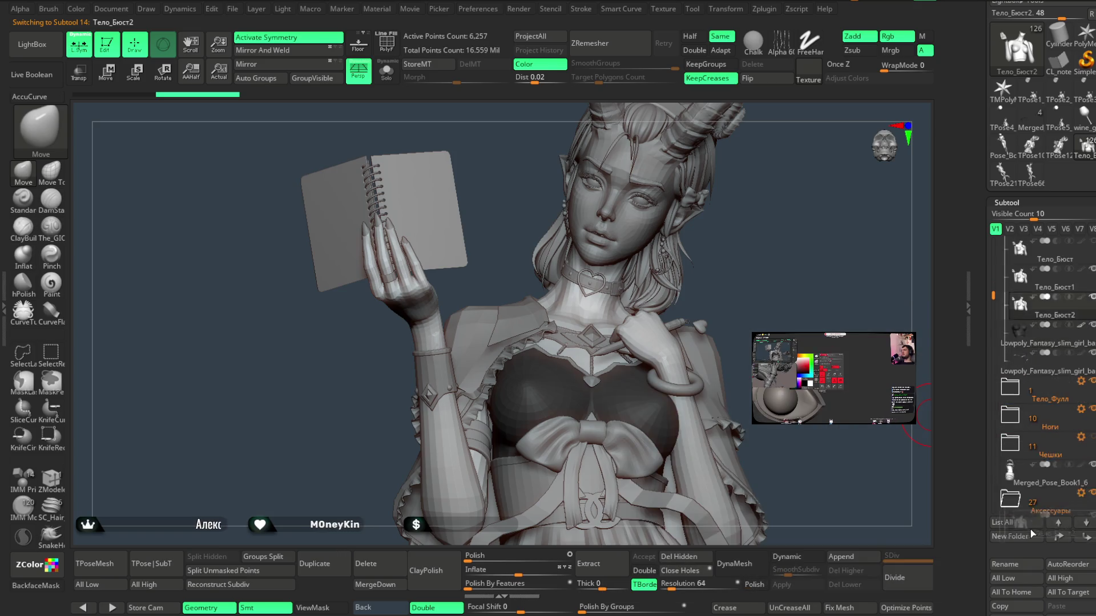
scroll(1030, 517, "down", 5)
scroll(1025, 527, "down", 5)
scroll(1026, 526, "down", 5)
left_click_drag(1029, 459, 1034, 410)
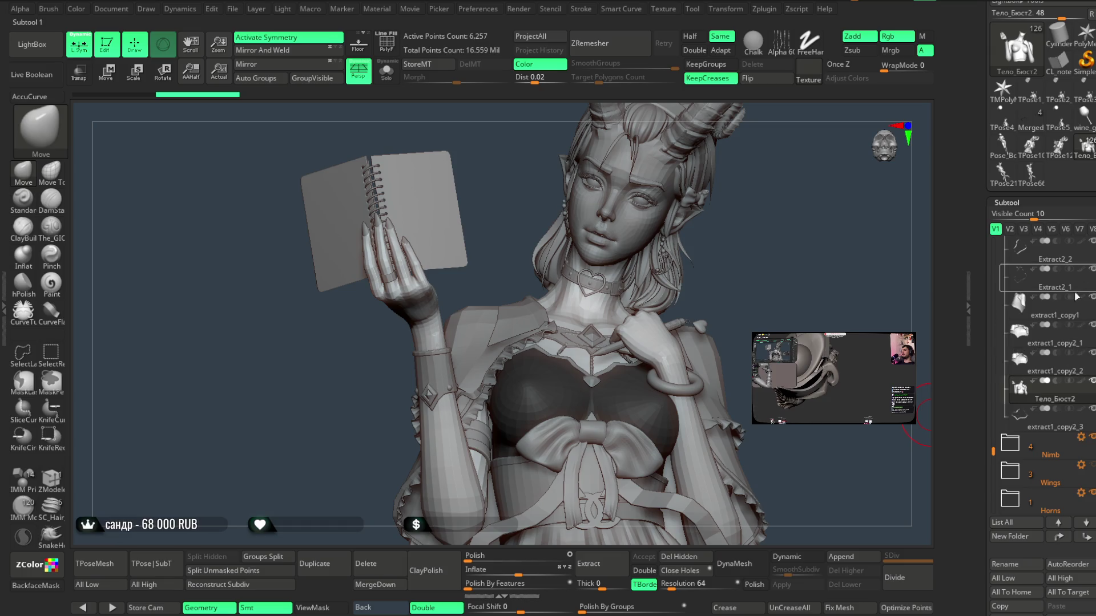
left_click(1033, 373)
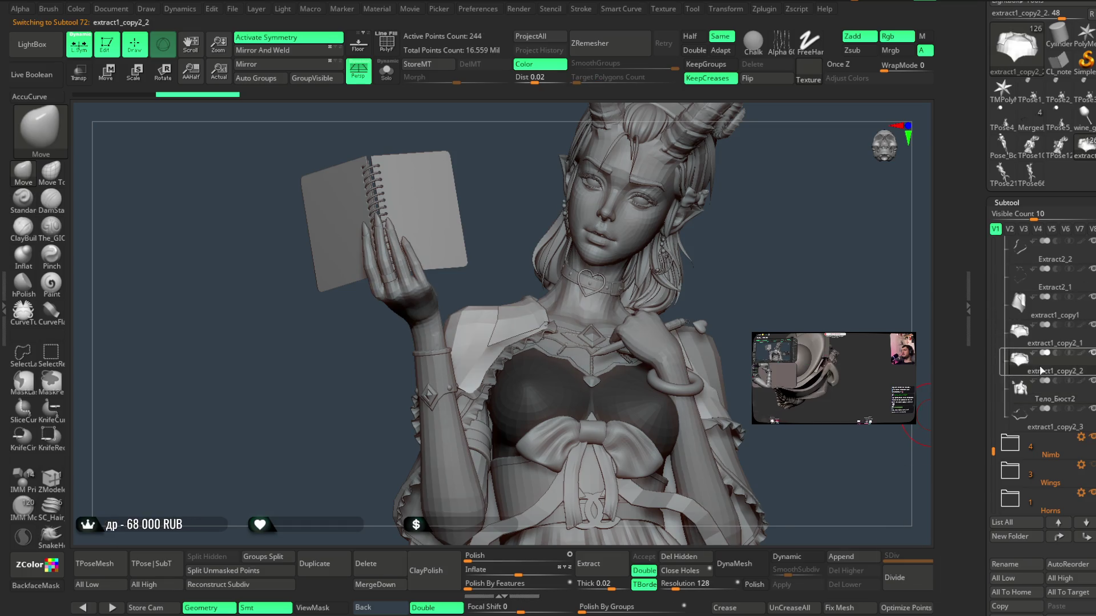
- Turn PolyFrame on and MergeDown extract1_copy2_2 with Тело_Бюст2, confirming with OK
left_click(389, 46)
left_click_drag(819, 323, 776, 331)
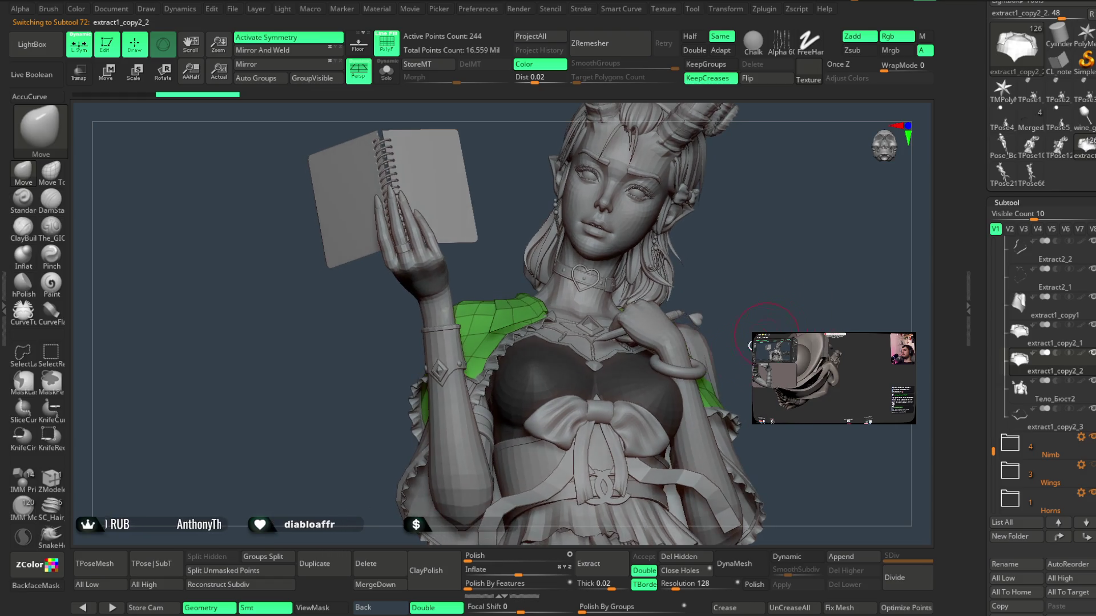
left_click(378, 584)
left_click(349, 600)
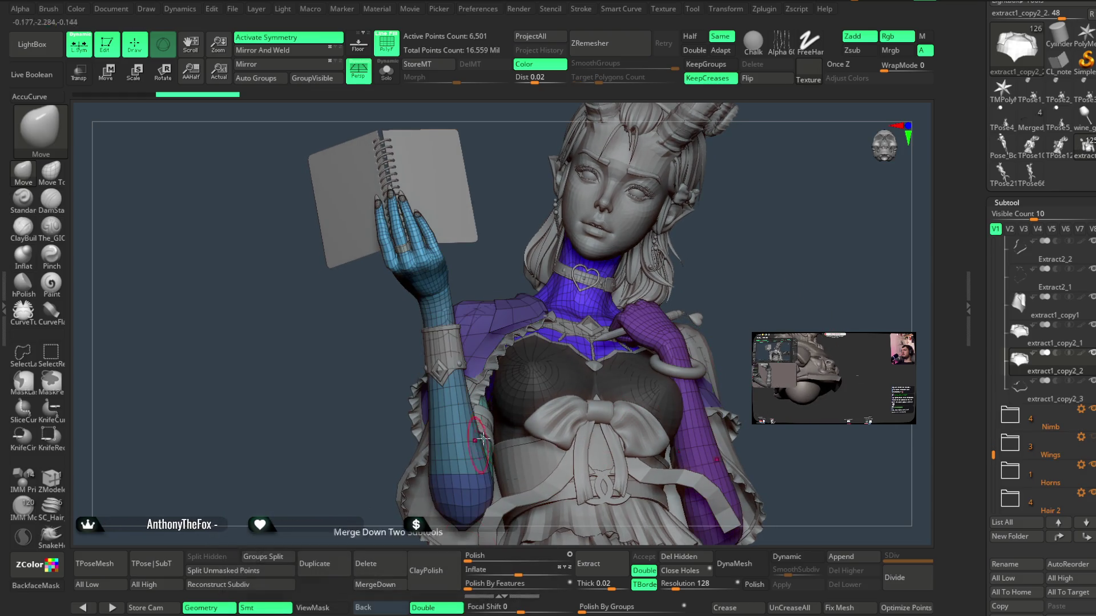
- Solo the 6,501-point merged mesh and set its symmetry from two mirrored polygons with ZModeler
left_click(386, 72)
scroll(677, 163, "up", 5)
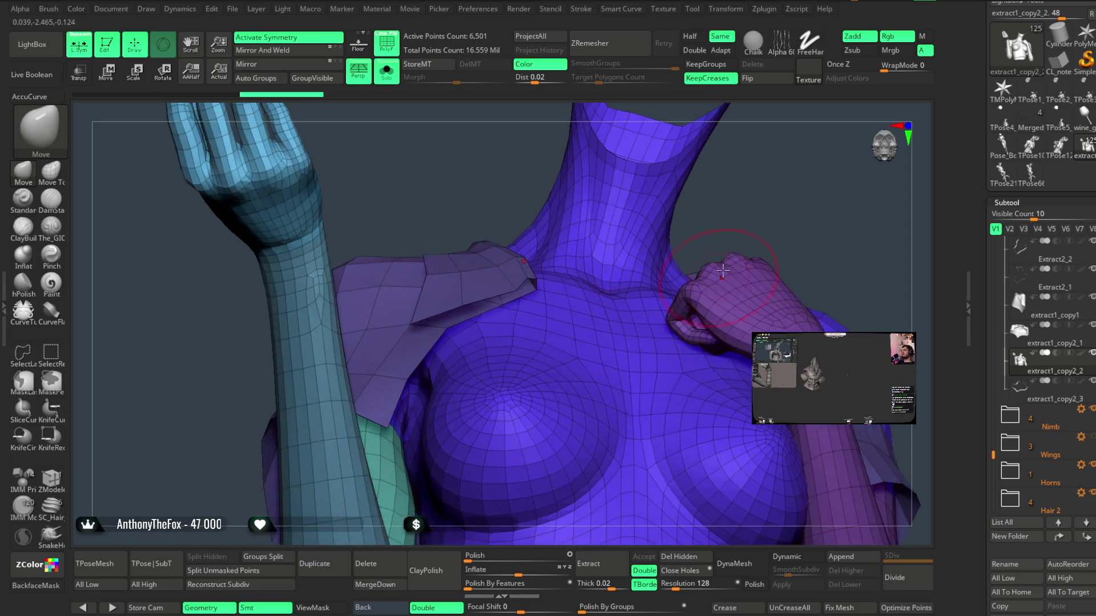
left_click_drag(707, 188, 702, 190)
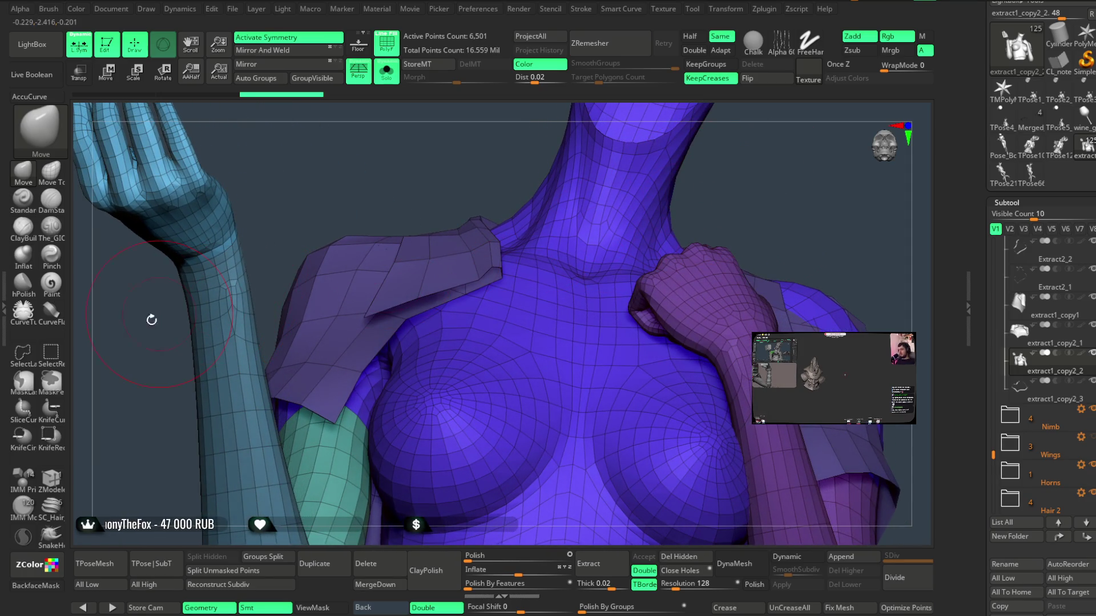
left_click(57, 479)
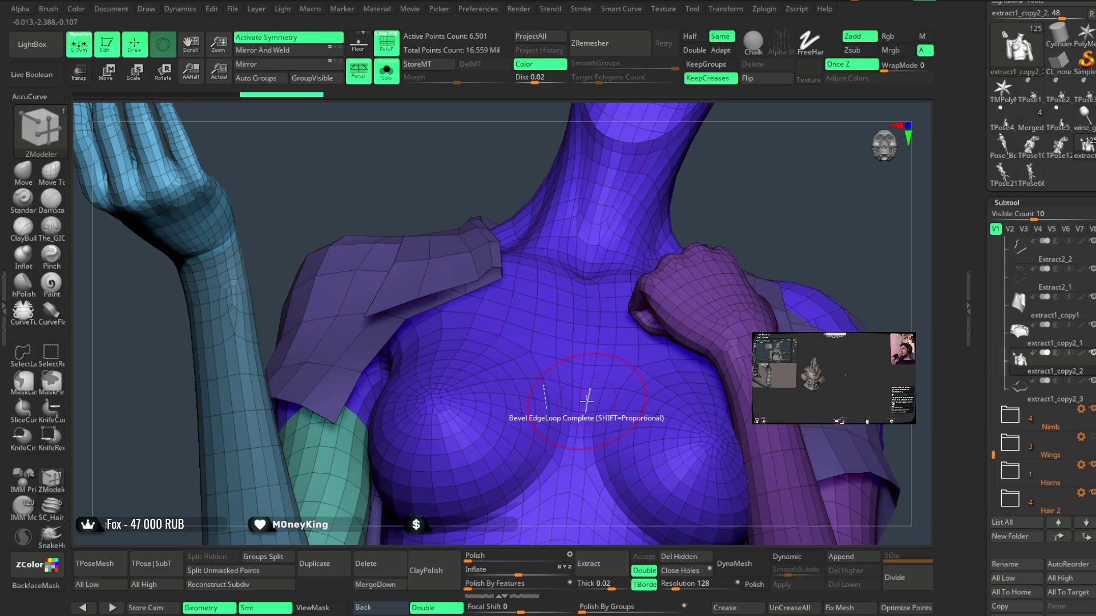
key("x")
key("space")
left_click(695, 188)
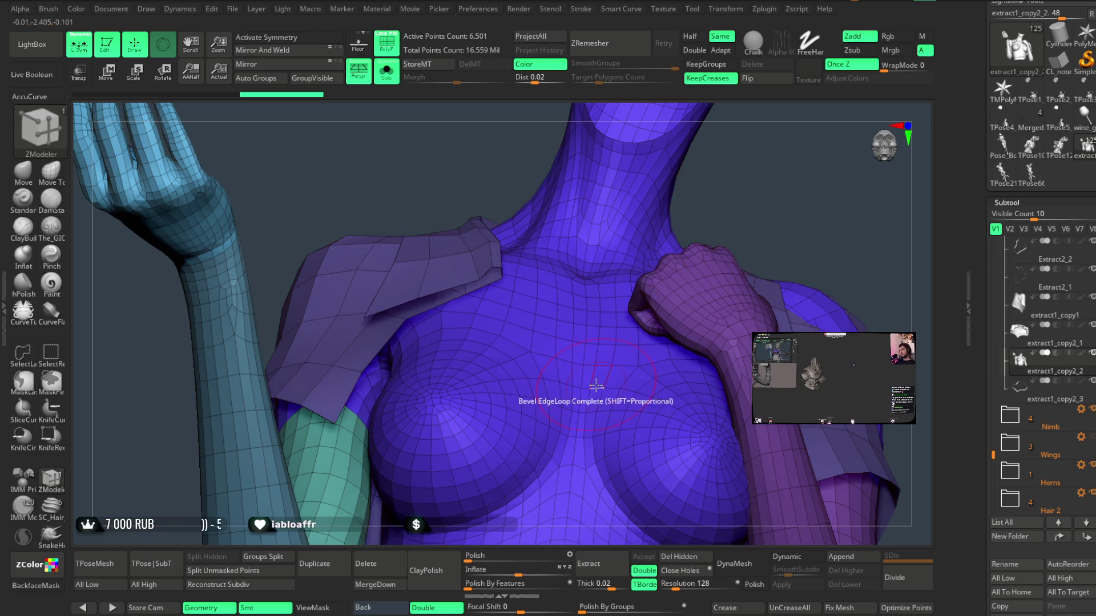
left_click(576, 395)
left_click(576, 395)
key("w")
mouse_move(788, 171)
left_mouse_down()
mouse_move(734, 220)
mouse_move(477, 184)
left_mouse_up()
- Turn mirror symmetry back on and isolate the shirt polygroup, turned to show the collar
key("q")
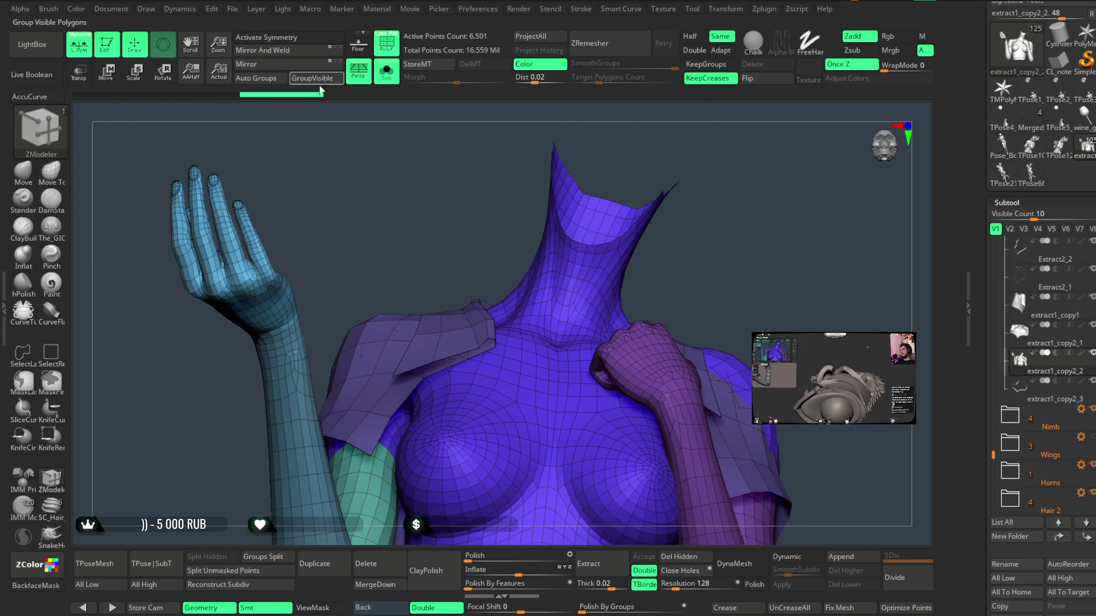
key("x")
mouse_move(457, 291)
left_mouse_down("ctrl+shift")
mouse_move(503, 328)
mouse_move(483, 318)
left_mouse_up("ctrl+shift")
left_click(483, 318, "ctrl+shift")
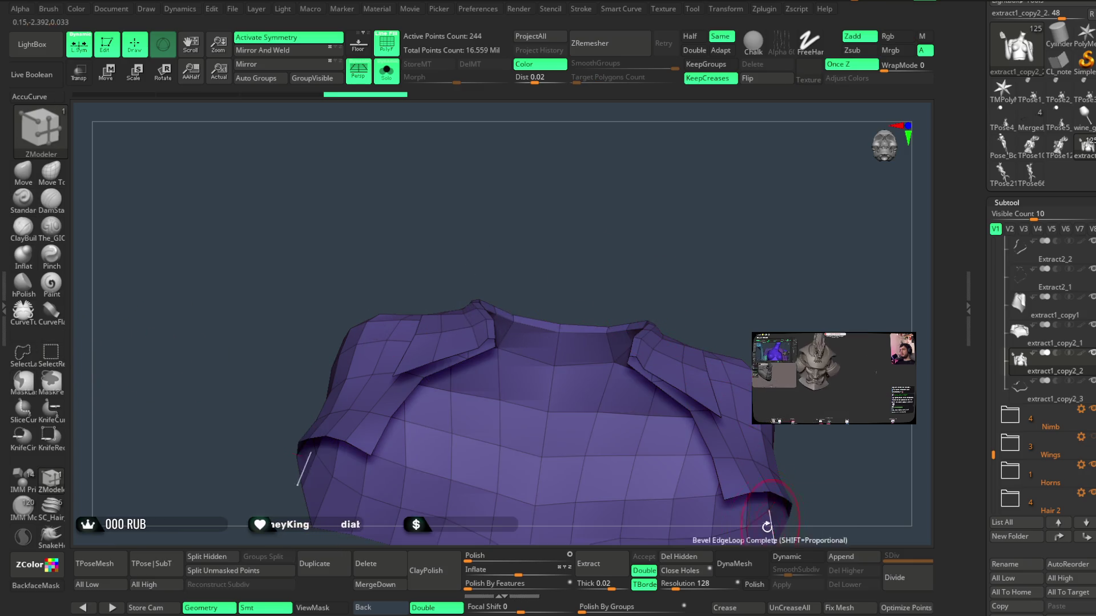
left_click_drag(645, 269, 460, 314)
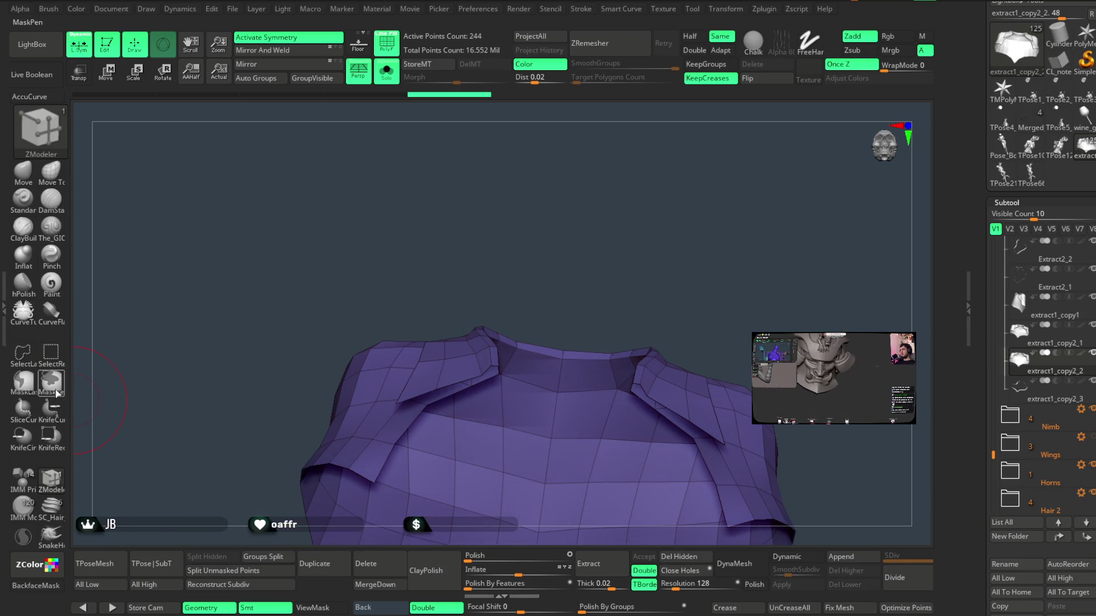
mouse_move(559, 211)
left_mouse_down()
mouse_move(569, 199)
mouse_move(456, 320)
left_mouse_up()
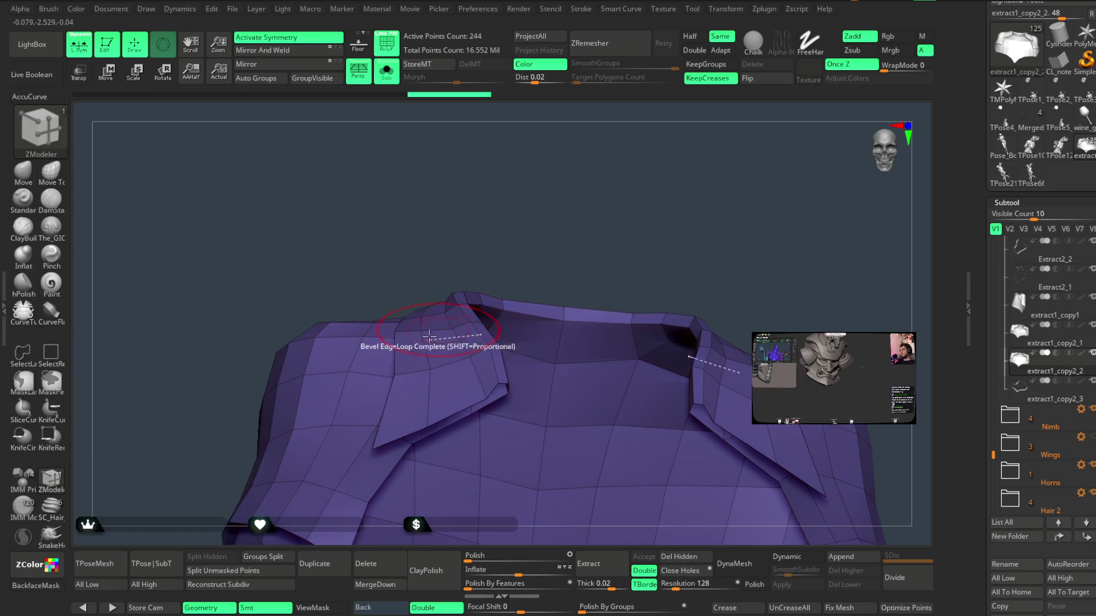
mouse_move(452, 361)
left_mouse_down()
mouse_move(469, 361)
mouse_move(535, 222)
mouse_move(453, 350)
left_mouse_up()
- Delete the extra flap polygons along the collar edge with ZModeler
left_click(459, 359)
left_click_drag(517, 251, 506, 341)
left_click(506, 341)
left_click_drag(565, 205, 568, 188)
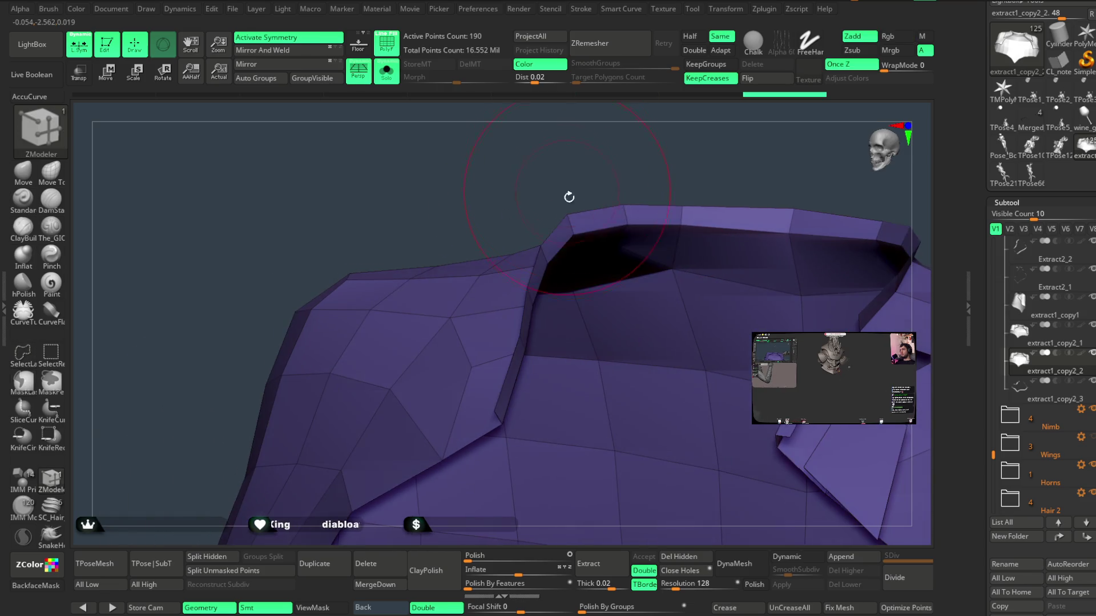
mouse_move(643, 187)
left_mouse_down()
mouse_move(622, 162)
mouse_move(567, 242)
left_mouse_up()
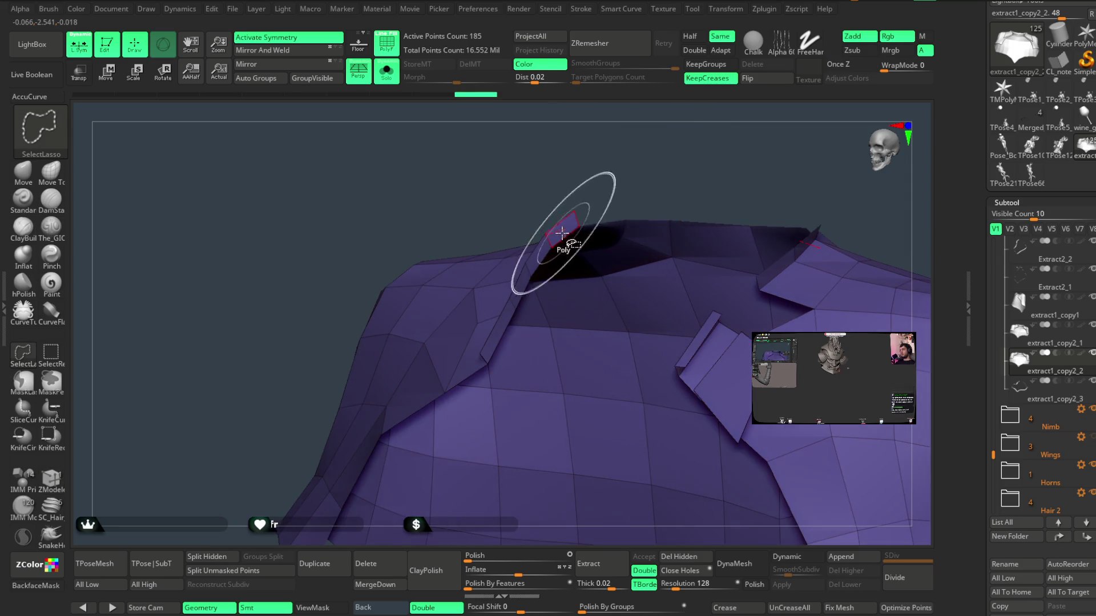
left_click(552, 236)
mouse_move(605, 173)
left_mouse_down()
mouse_move(652, 152)
mouse_move(626, 156)
mouse_move(631, 210)
left_mouse_up()
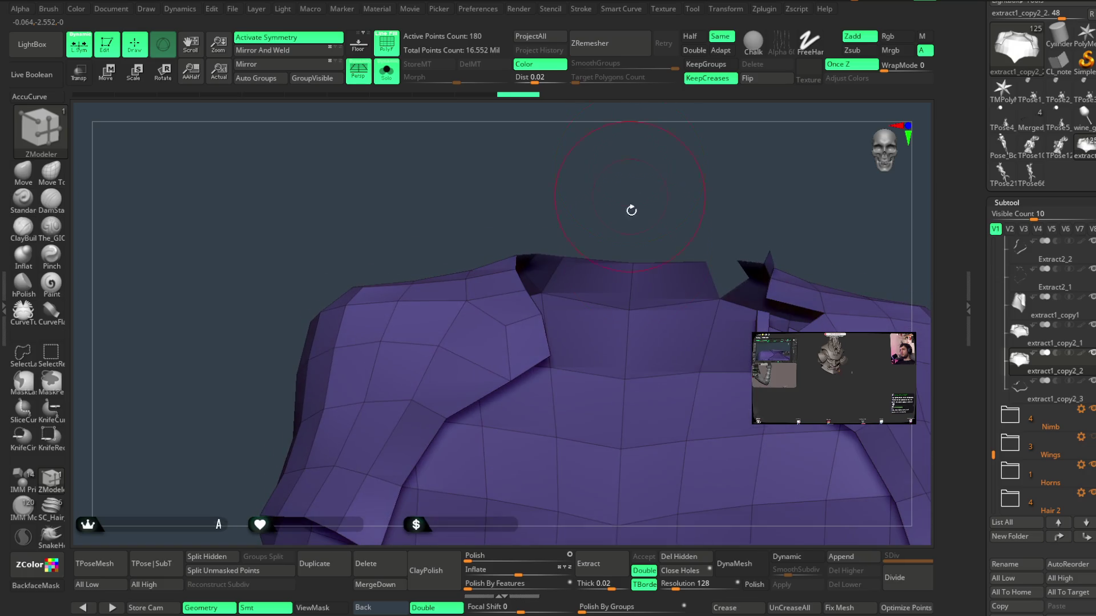
- Remove the hidden polygons with Del Hidden, leaving a 180-point collar, then turn Solo off
left_click(688, 558)
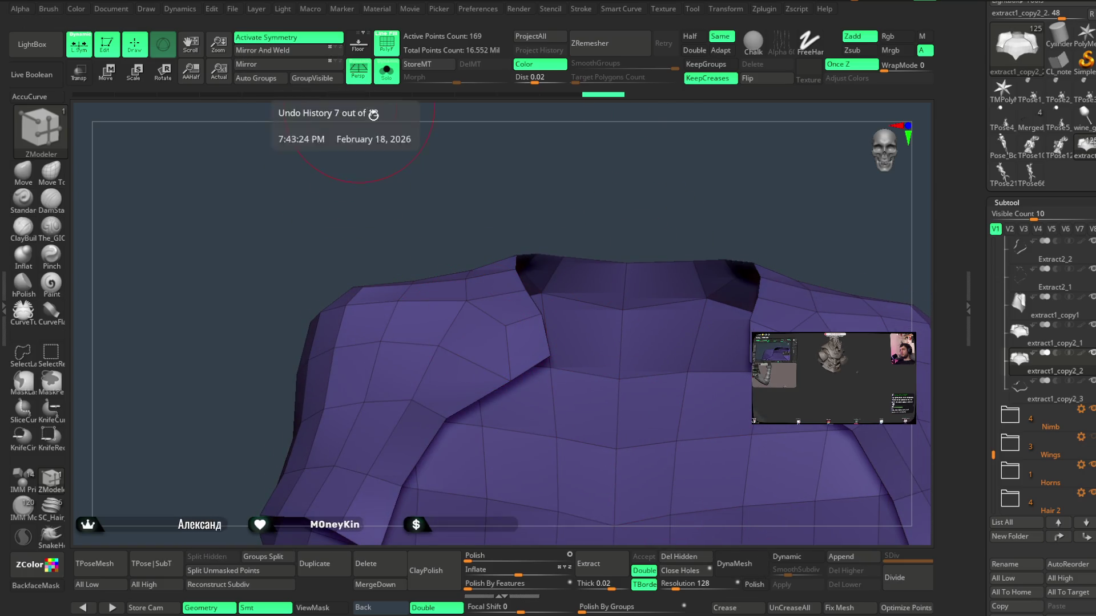
left_click(603, 94)
mouse_move(661, 184)
left_mouse_down()
mouse_move(665, 156)
mouse_move(668, 203)
mouse_move(663, 180)
left_mouse_up()
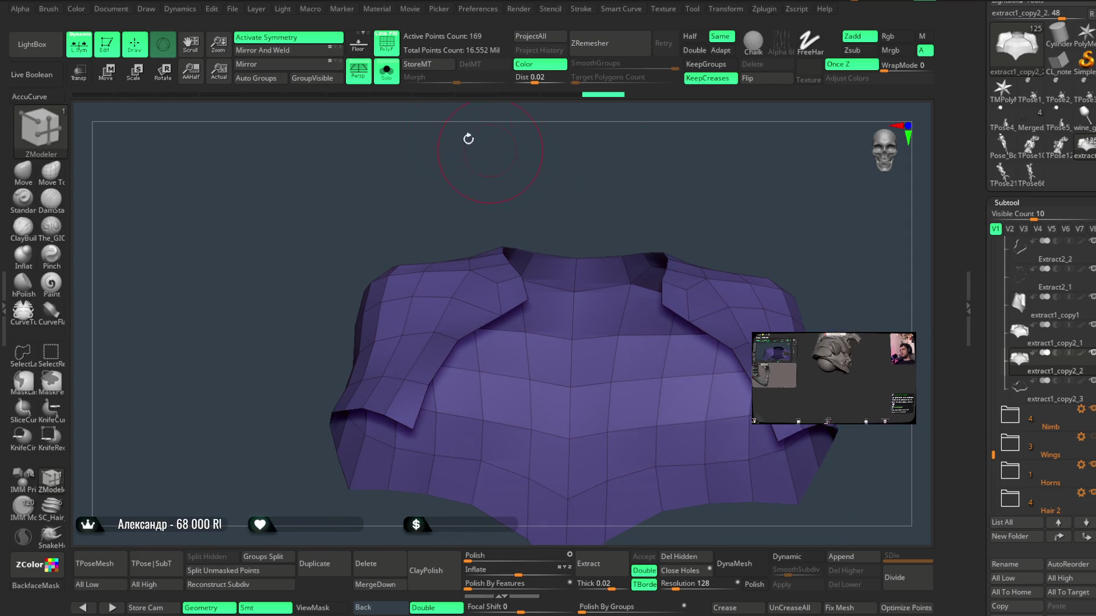
left_click(386, 71)
mouse_move(594, 175)
left_mouse_down()
mouse_move(791, 215)
mouse_move(790, 191)
left_mouse_up()
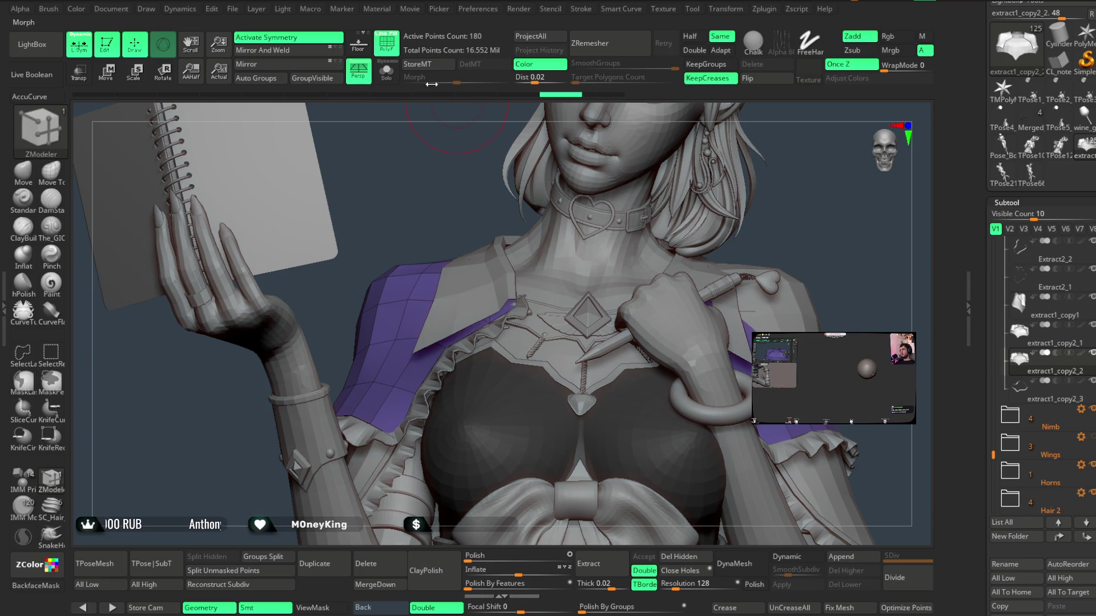
- Solo the purple collar mesh and reveal all its hidden polygons
left_click(387, 72)
left_click_drag(638, 174, 660, 171)
key("ctrl")
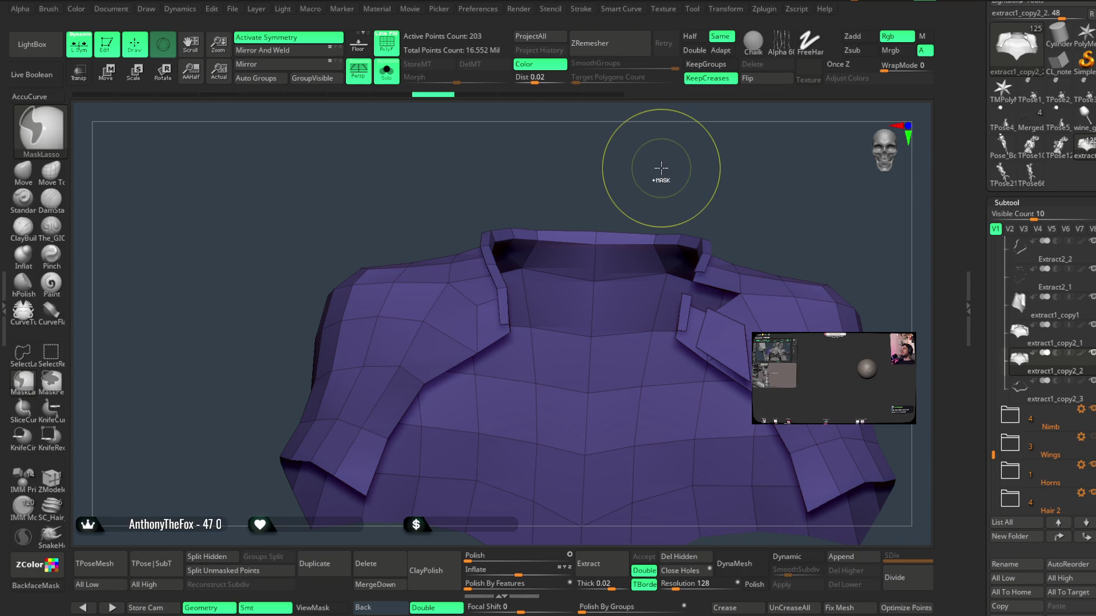
key("b")
key("z")
key("m")
left_click(660, 166, "ctrl+shift")
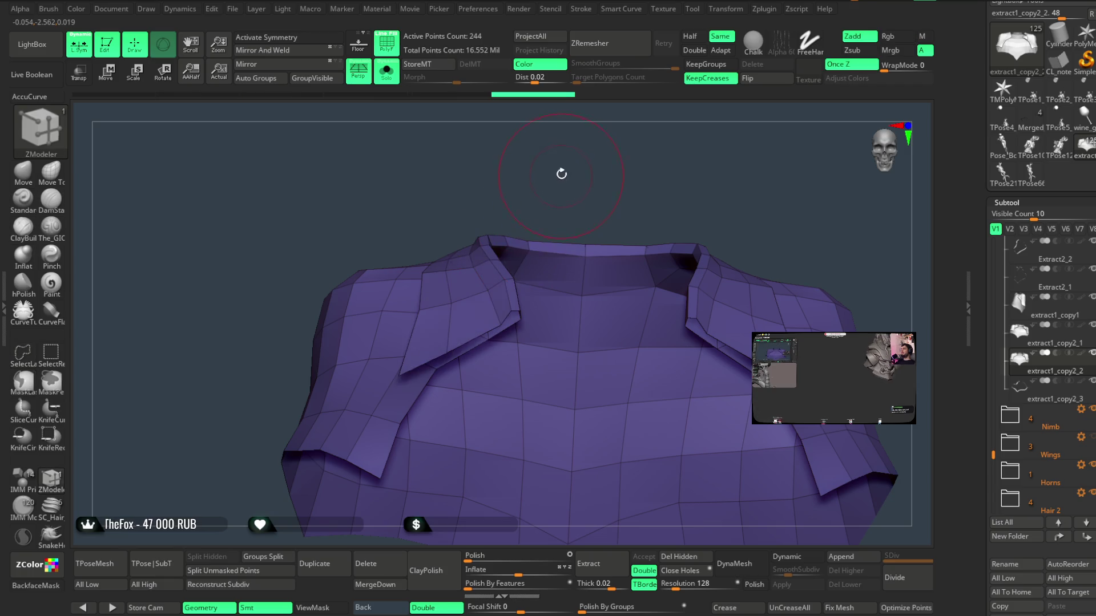
- Hide each turned-over collar flap polygroup, leaving only the flat main panel
left_click_drag(563, 176, 445, 311)
key("ctrl+shift")
left_click(443, 309, "ctrl+alt+shift")
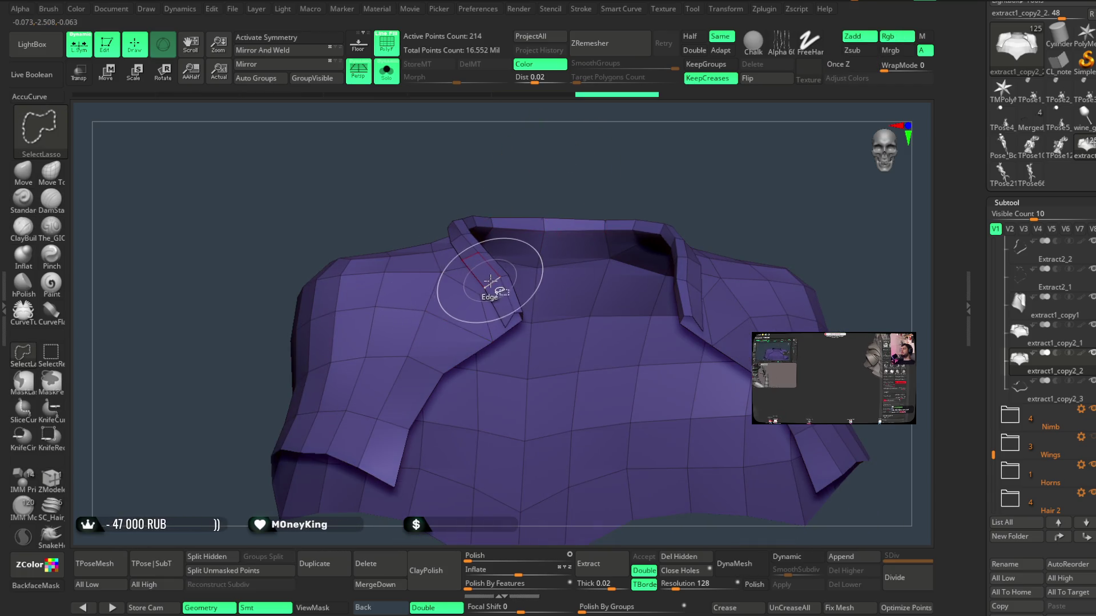
left_click(502, 281, "ctrl+alt+shift")
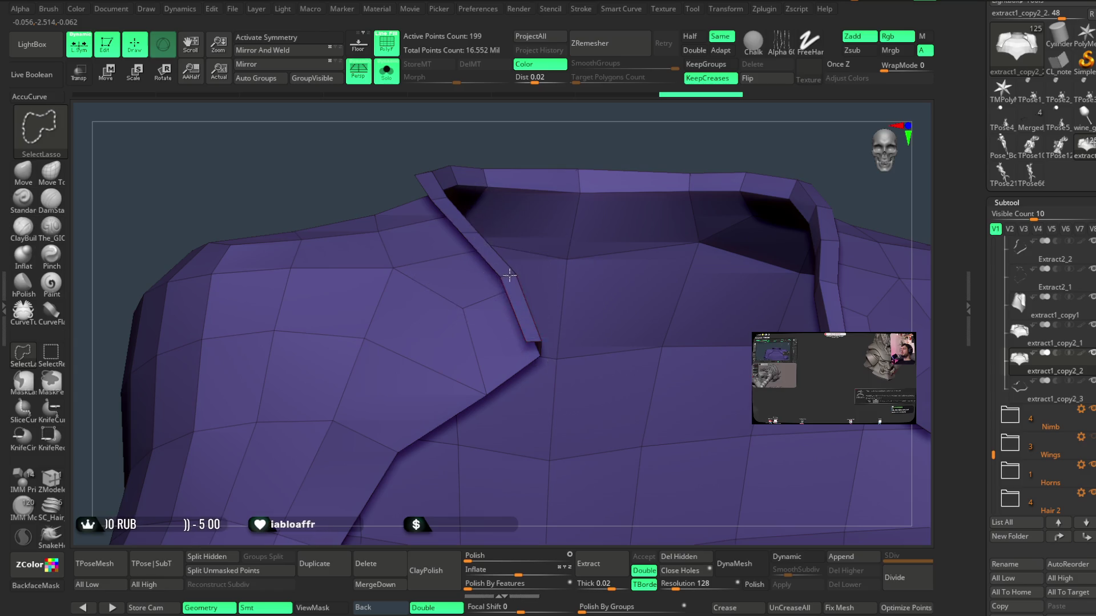
left_click_drag(535, 149, 513, 276)
left_click(513, 276, "ctrl+alt+shift")
left_click_drag(571, 143, 538, 145)
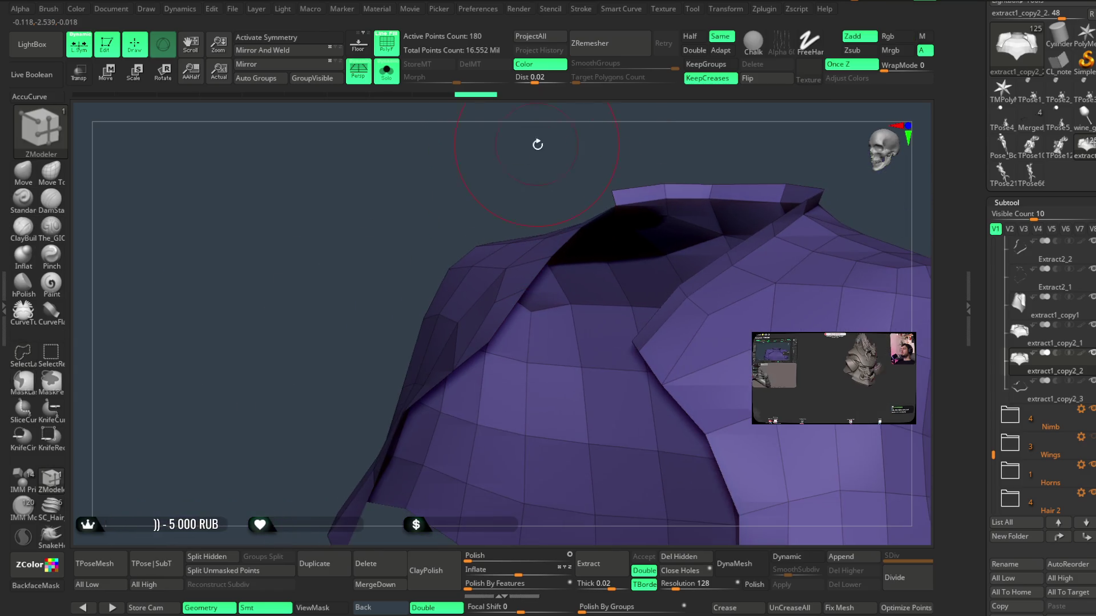
left_click(664, 188, "ctrl+alt+shift")
mouse_move(717, 146)
left_mouse_down()
mouse_move(699, 128)
mouse_move(606, 186)
left_mouse_up()
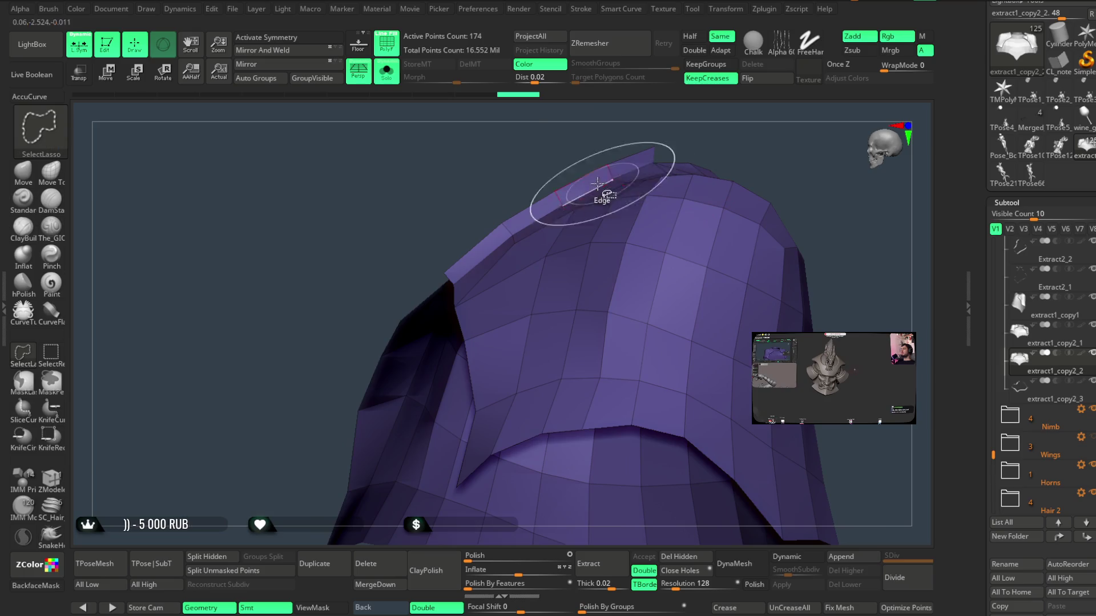
left_click(556, 197, "ctrl+alt+shift")
mouse_move(723, 127)
left_mouse_down()
mouse_move(738, 127)
mouse_move(714, 242)
left_mouse_up()
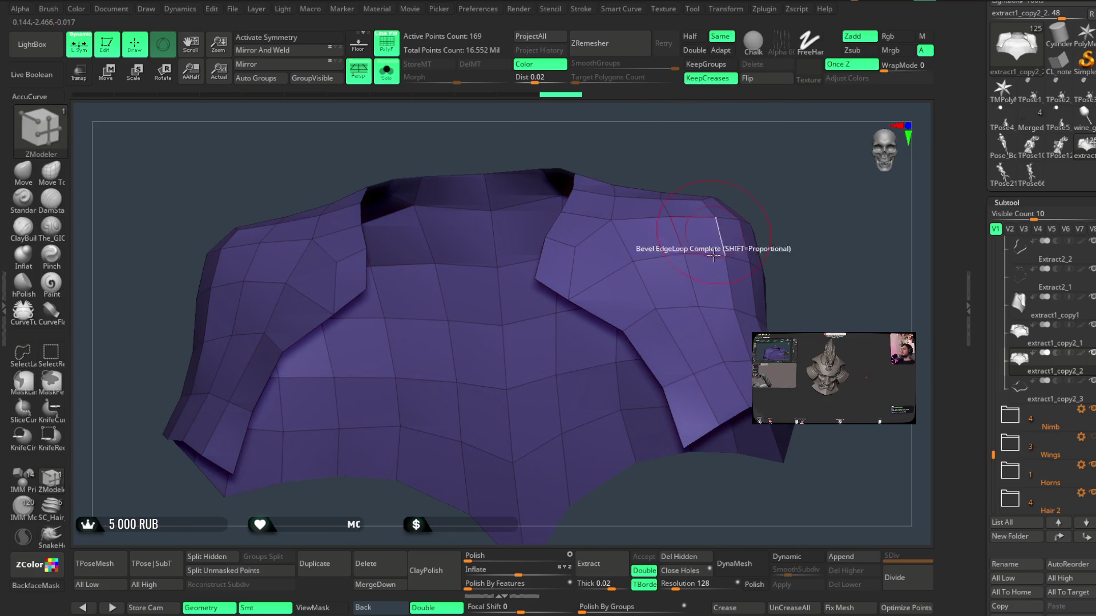
mouse_move(742, 399)
left_mouse_down()
mouse_move(816, 289)
mouse_move(600, 244)
left_mouse_up()
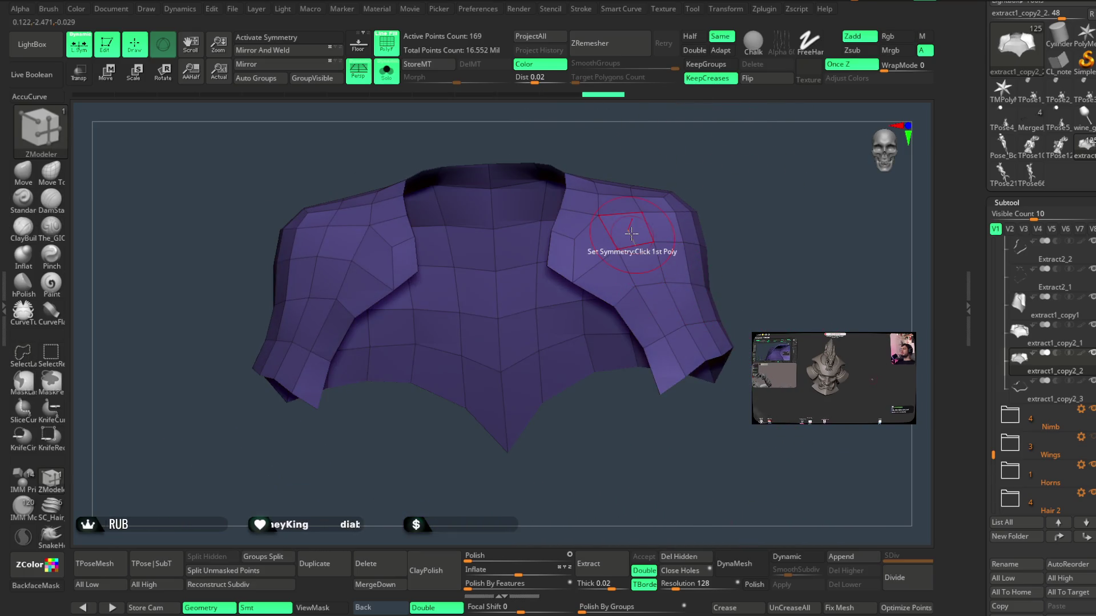
key("space")
- Bevel the open borders with EdgeLoop Complete and delete the rest, keeping only the trim band
left_click(588, 276)
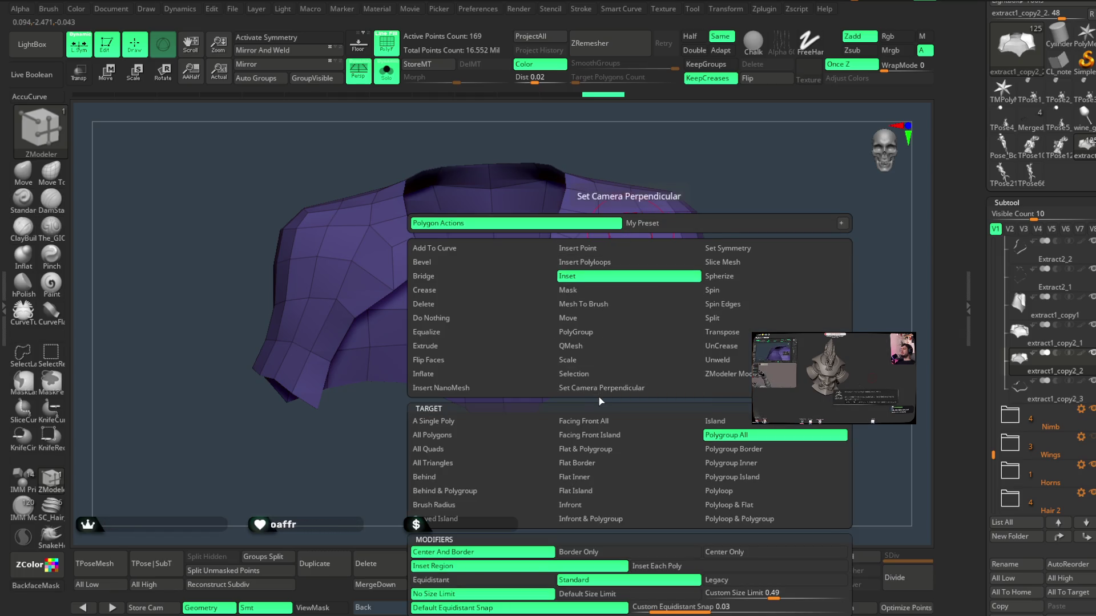
mouse_move(631, 228)
left_mouse_down()
mouse_move(646, 273)
mouse_move(710, 147)
mouse_move(710, 159)
left_mouse_up()
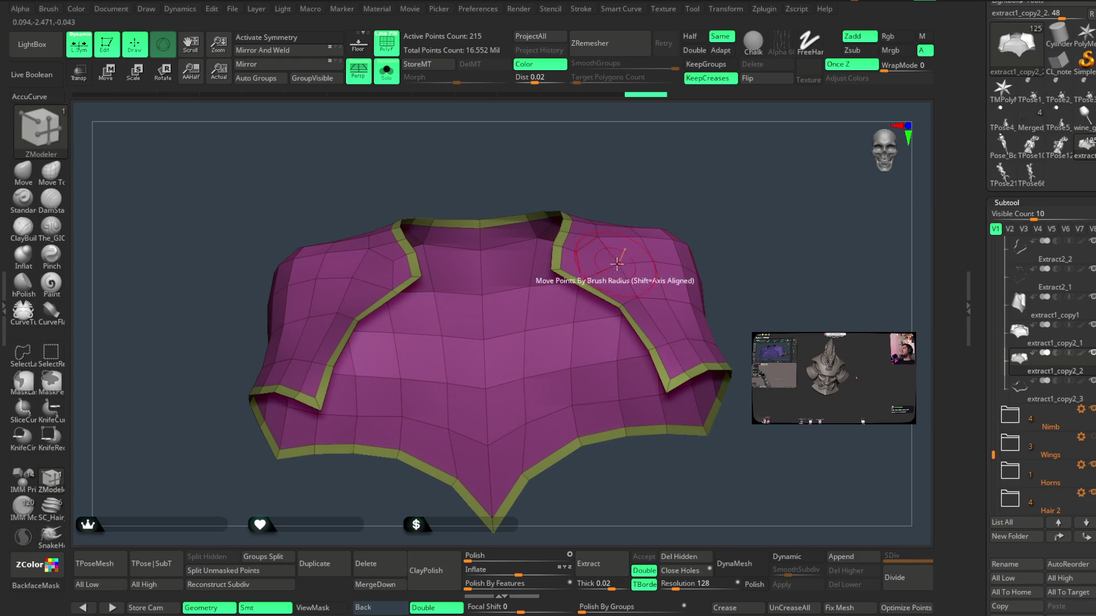
left_click(631, 252, "ctrl+shift")
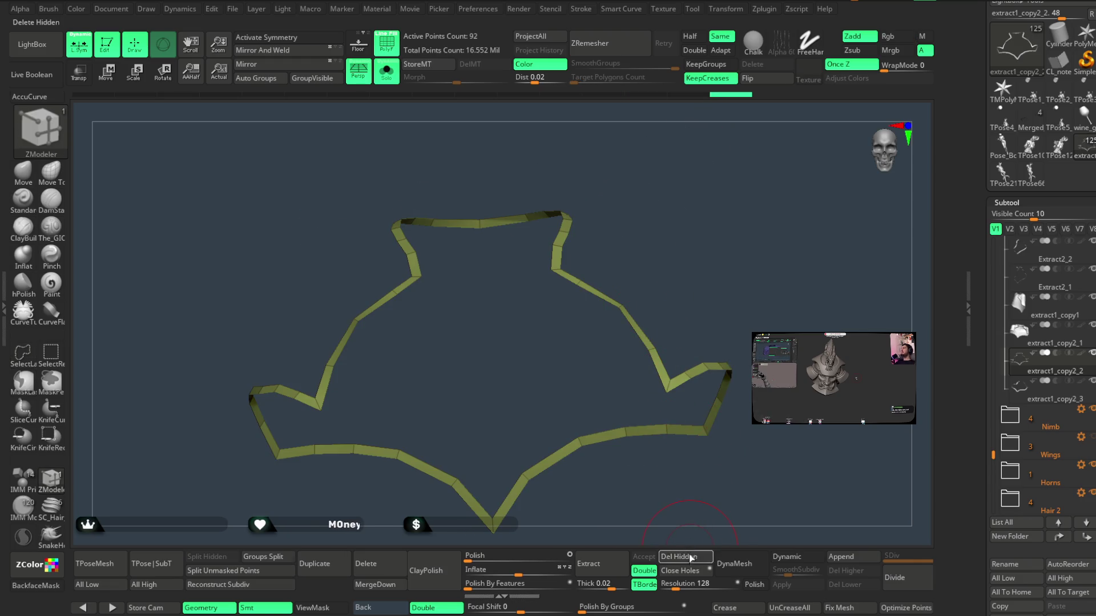
left_click_drag(736, 293, 747, 257)
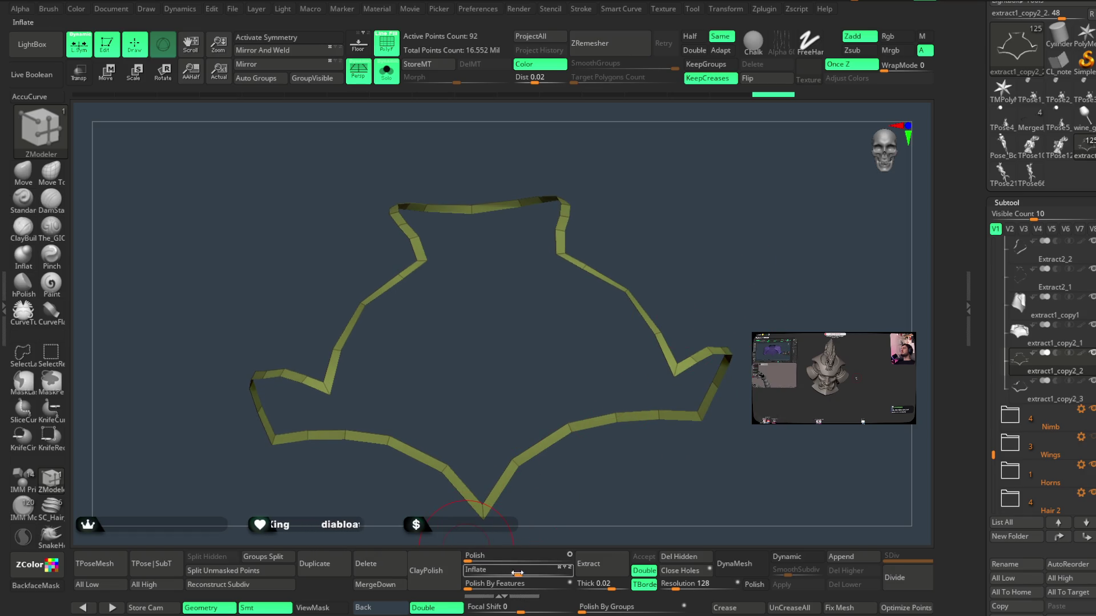
- Set Inflate to 0 and turn Solo off to show the 92-point band on the figure
left_click_drag(520, 573, 516, 573)
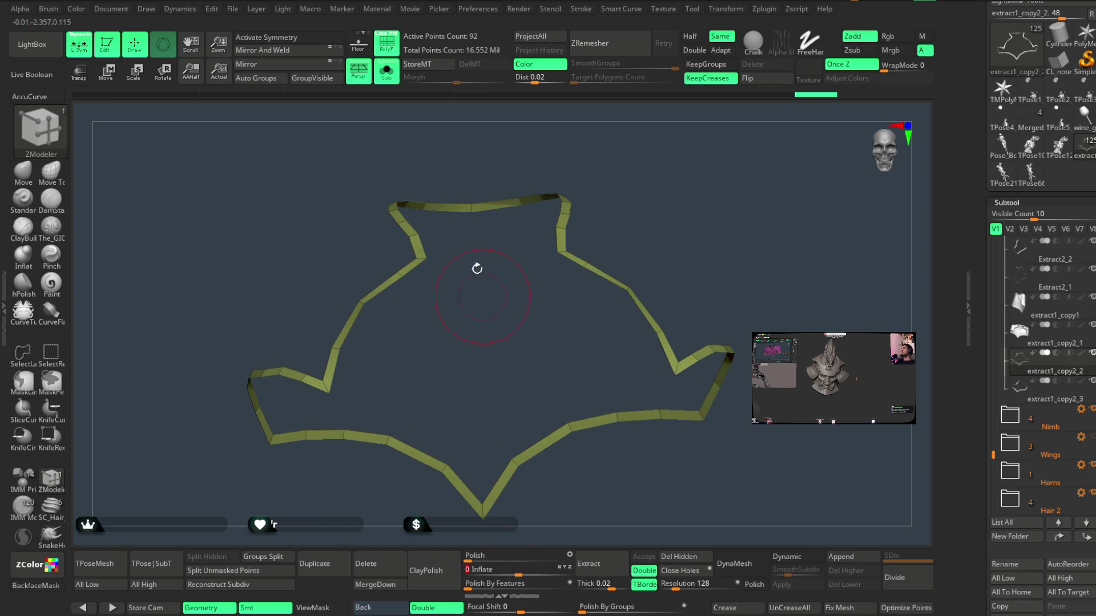
left_click(393, 73)
mouse_move(741, 203)
left_mouse_down()
mouse_move(746, 172)
mouse_move(734, 190)
mouse_move(521, 180)
left_mouse_up()
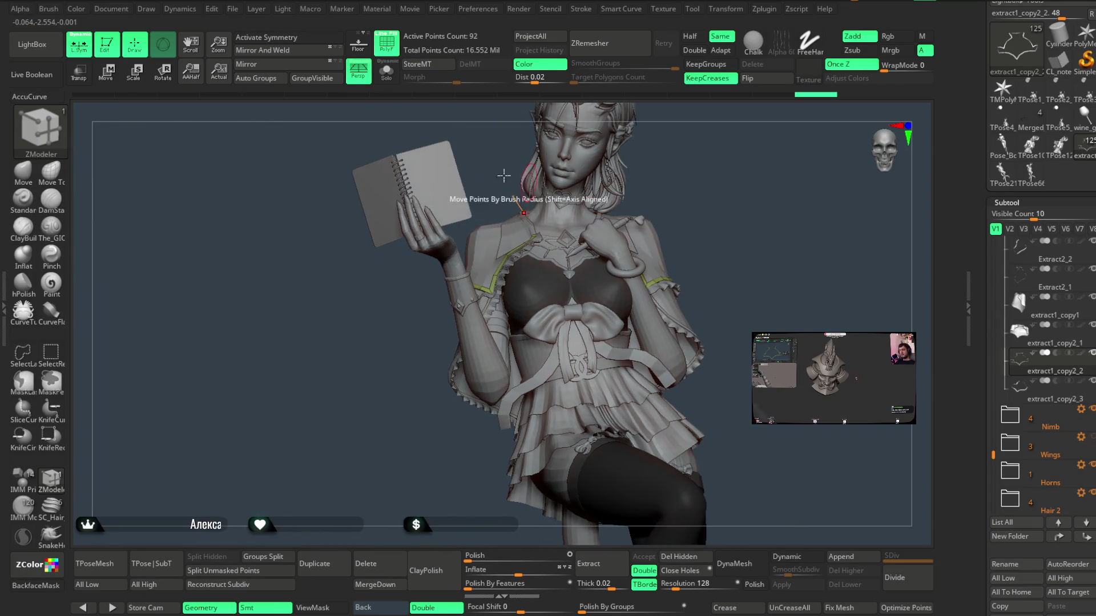
mouse_move(699, 173)
left_mouse_down()
mouse_move(759, 166)
mouse_move(697, 183)
mouse_move(707, 205)
mouse_move(616, 198)
mouse_move(709, 196)
mouse_move(683, 203)
mouse_move(692, 210)
mouse_move(676, 206)
left_mouse_up()
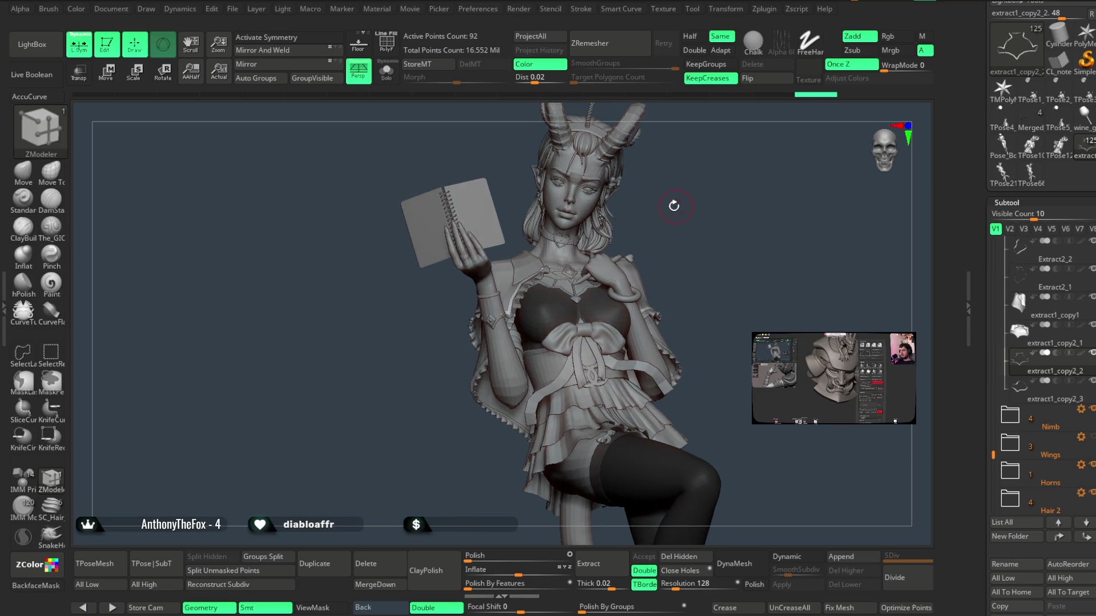
left_click(234, 11)
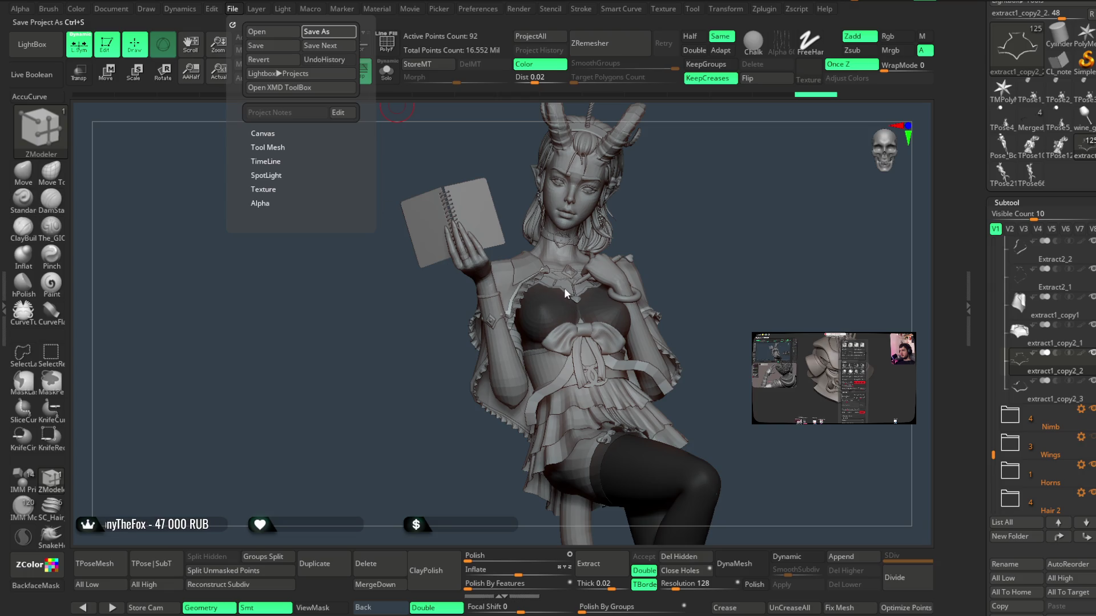
- Save the project with Ctrl+S, keeping the 92-point shoulder trim band
key("ctrl+s")
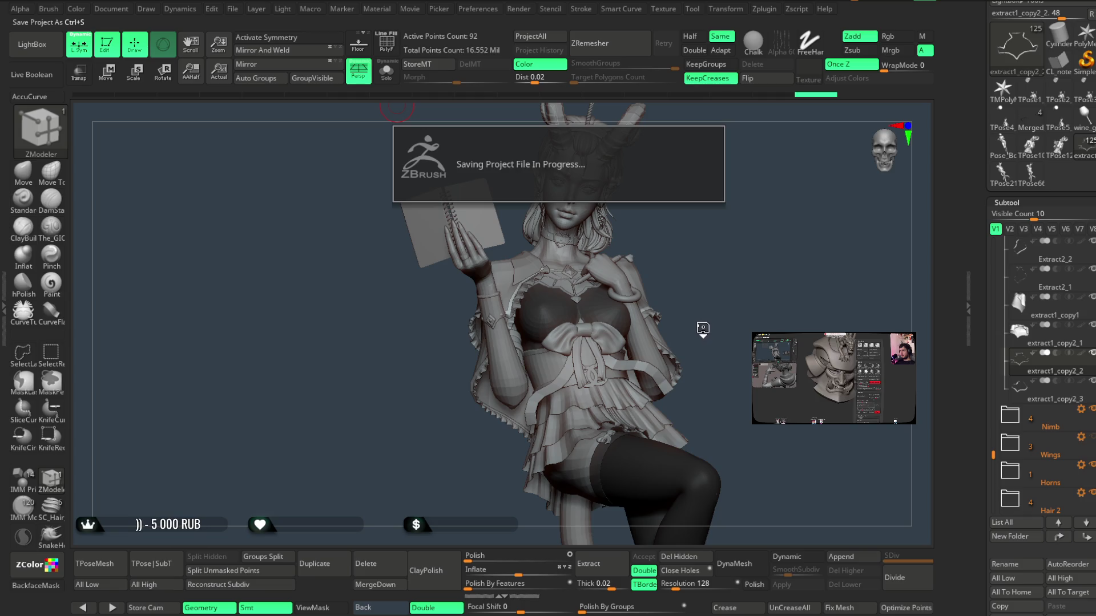
mouse_move(707, 321)
left_mouse_down()
mouse_move(719, 293)
mouse_move(652, 294)
left_mouse_up()
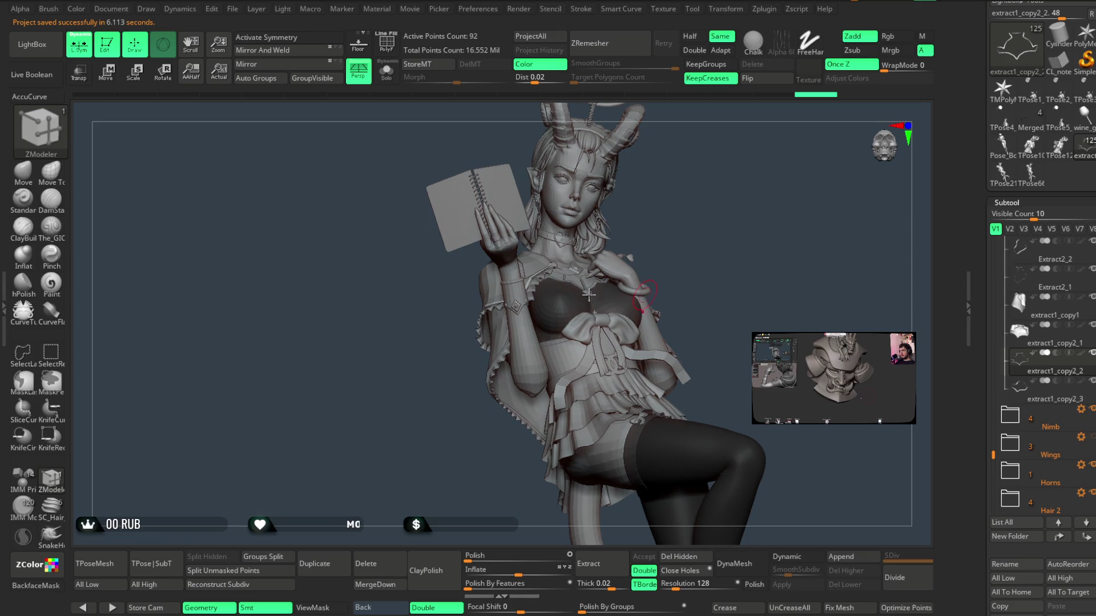
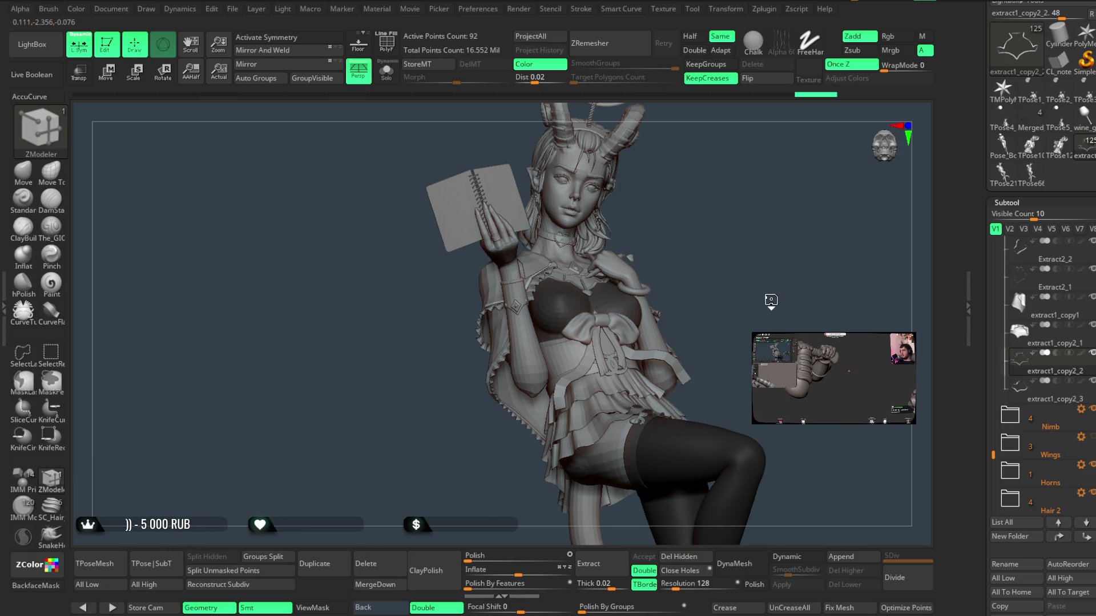
- Orbit and zoom the view until the demon girl's face and horns fill the viewport
left_click_drag(770, 301, 772, 294)
mouse_move(682, 215)
left_mouse_down()
mouse_move(700, 215)
mouse_move(668, 213)
mouse_move(680, 286)
mouse_move(705, 218)
mouse_move(706, 228)
mouse_move(706, 193)
left_mouse_up()
mouse_move(625, 269)
left_mouse_down()
mouse_move(710, 181)
mouse_move(709, 213)
mouse_move(685, 213)
mouse_move(692, 227)
mouse_move(712, 215)
mouse_move(692, 245)
mouse_move(643, 261)
left_mouse_up()
mouse_move(644, 264)
left_mouse_down()
mouse_move(630, 262)
mouse_move(664, 260)
mouse_move(621, 261)
mouse_move(626, 279)
mouse_move(633, 269)
mouse_move(616, 213)
mouse_move(606, 303)
mouse_move(625, 280)
mouse_move(658, 325)
mouse_move(650, 269)
mouse_move(634, 319)
mouse_move(614, 332)
mouse_move(631, 293)
mouse_move(625, 310)
mouse_move(595, 320)
mouse_move(605, 282)
left_mouse_up()
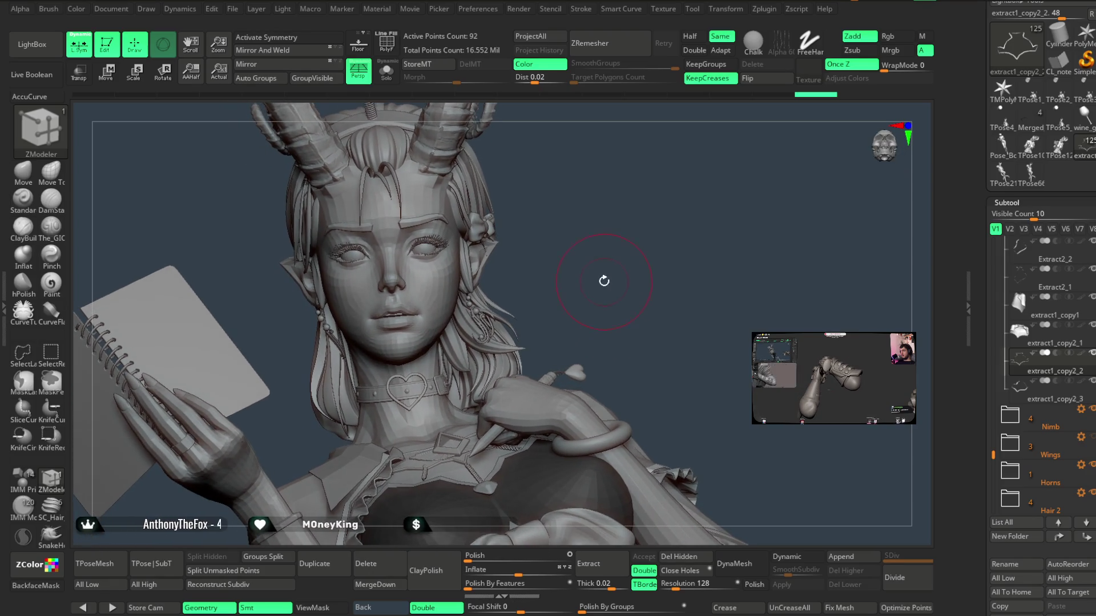
- Switch to the Move Topological brush with the BMT shortcut and turn the face to the right
key("b")
key("m")
key("t")
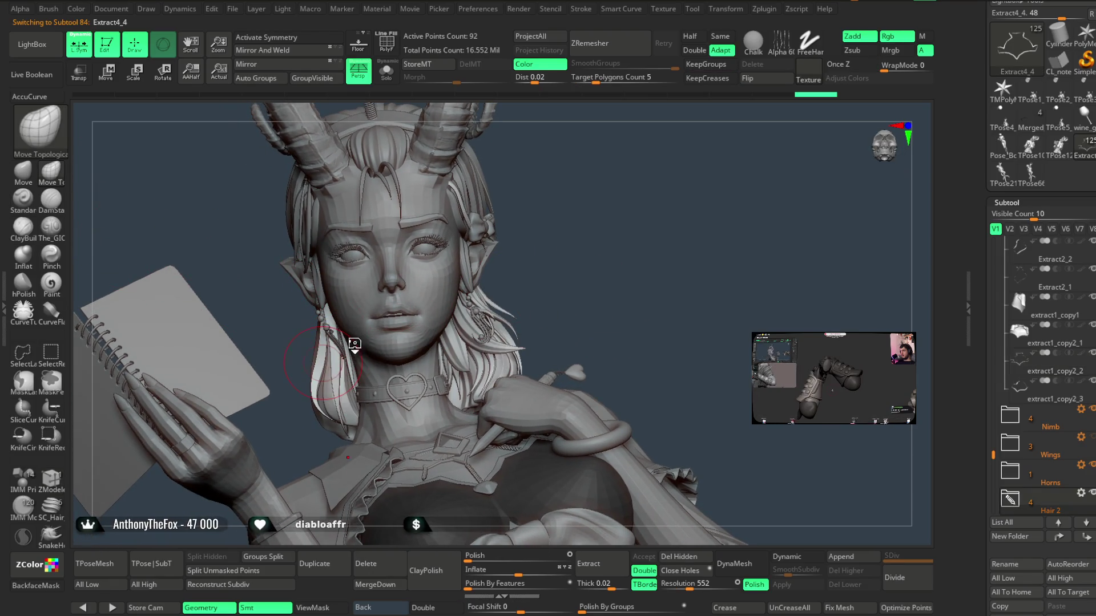
key("space")
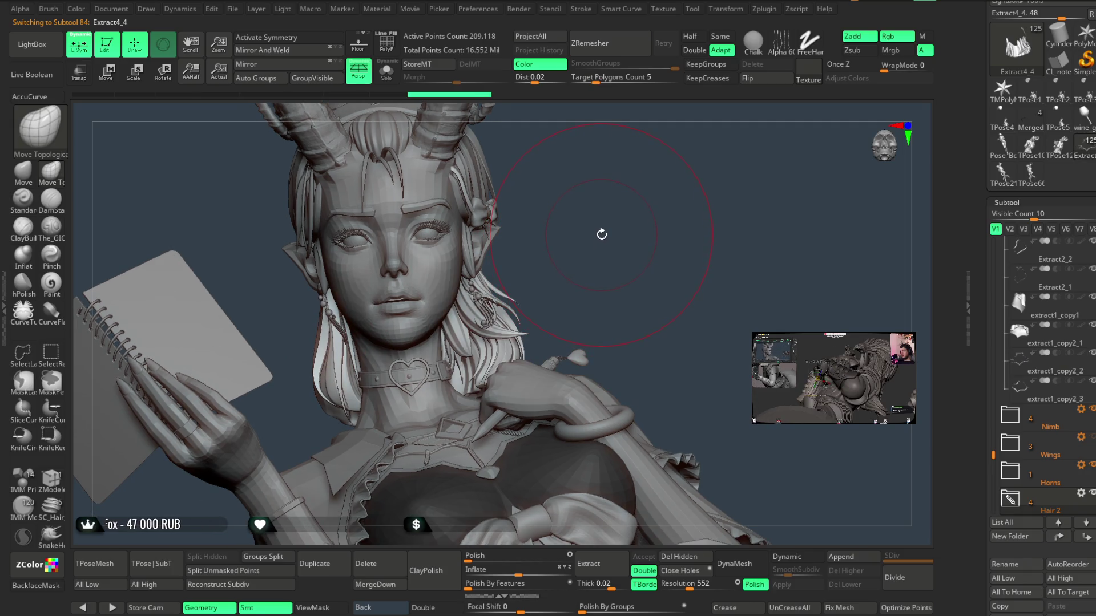
left_click_drag(611, 232, 573, 245)
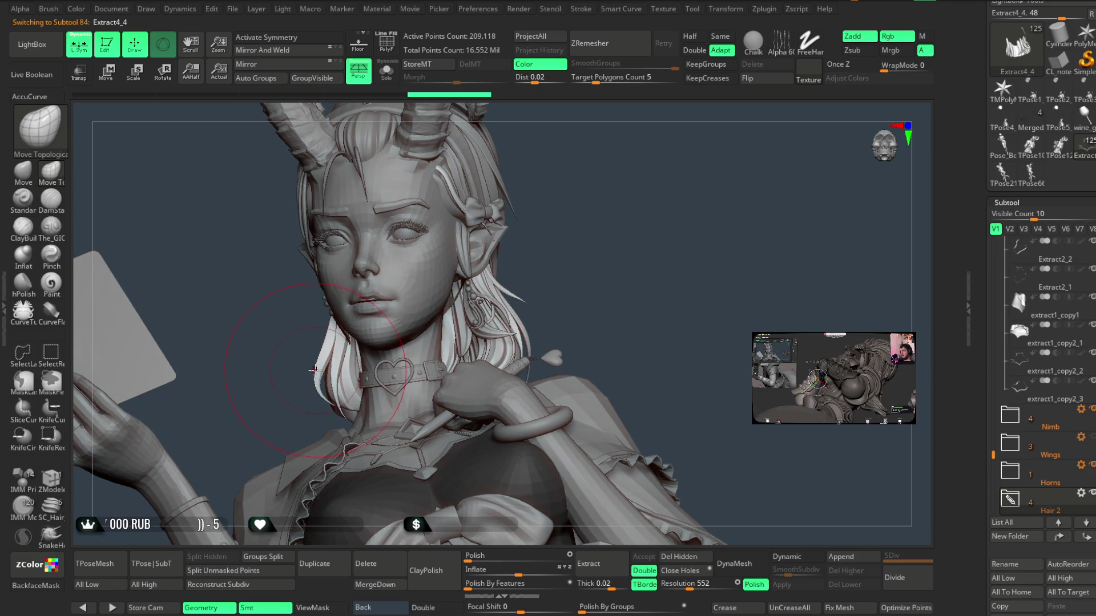
mouse_move(295, 371)
left_mouse_down()
mouse_move(384, 303)
mouse_move(287, 370)
mouse_move(328, 372)
left_mouse_up()
- Orbit around the face and horns, then pick the Extract5 chest piece
key("space")
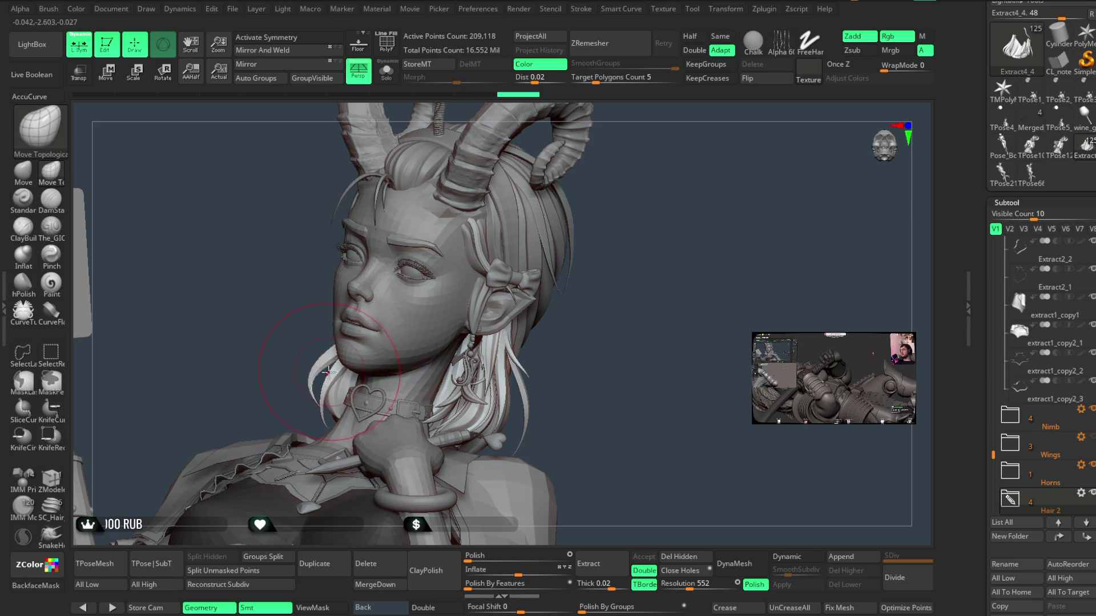
mouse_move(502, 308)
left_mouse_down()
mouse_move(598, 320)
mouse_move(543, 362)
mouse_move(550, 366)
left_mouse_up()
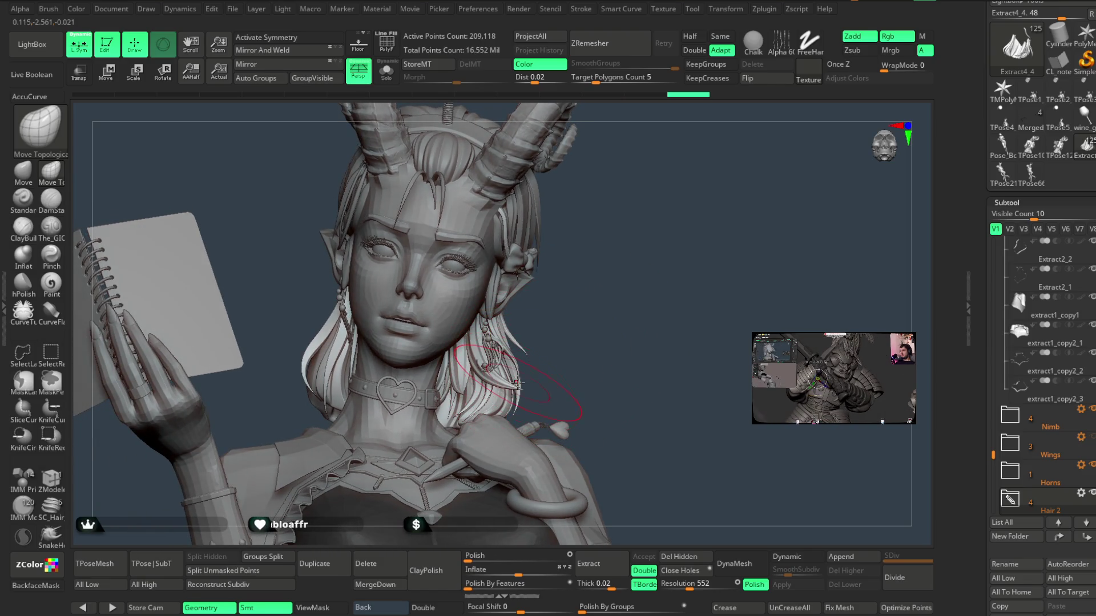
mouse_move(521, 383)
left_mouse_down()
mouse_move(577, 303)
mouse_move(604, 289)
mouse_move(587, 285)
mouse_move(590, 313)
mouse_move(583, 287)
mouse_move(567, 289)
mouse_move(599, 305)
mouse_move(530, 359)
left_mouse_up()
key("space")
mouse_move(580, 317)
left_mouse_down()
mouse_move(630, 291)
mouse_move(629, 303)
left_mouse_up()
key("space")
mouse_move(558, 321)
left_mouse_down()
mouse_move(574, 300)
mouse_move(551, 316)
mouse_move(614, 232)
mouse_move(638, 262)
mouse_move(628, 238)
mouse_move(646, 306)
mouse_move(654, 291)
left_mouse_up()
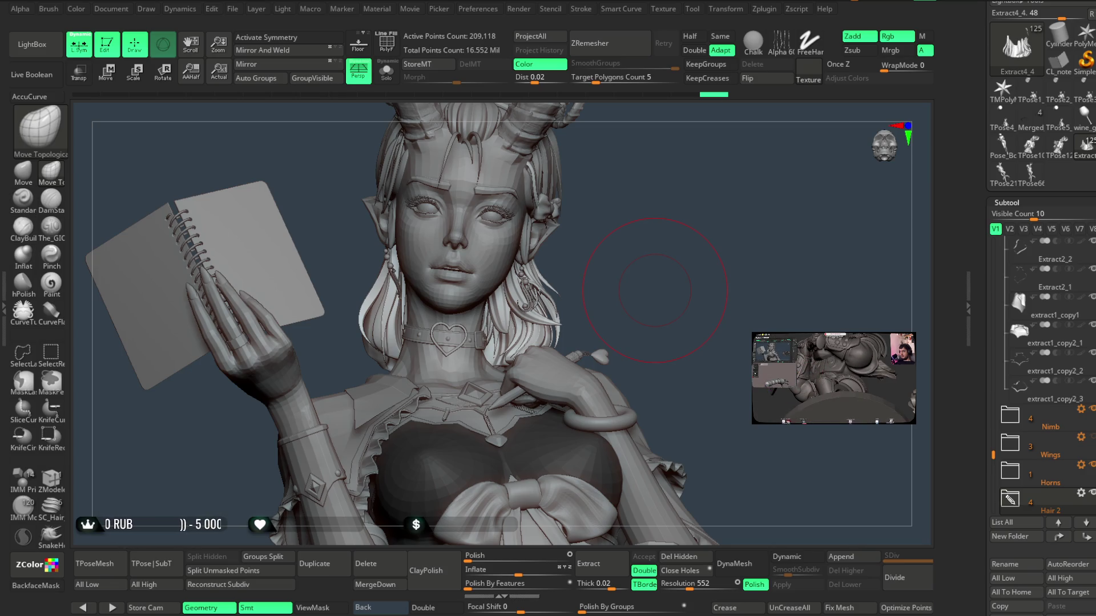
left_click(639, 251, "alt")
key("space")
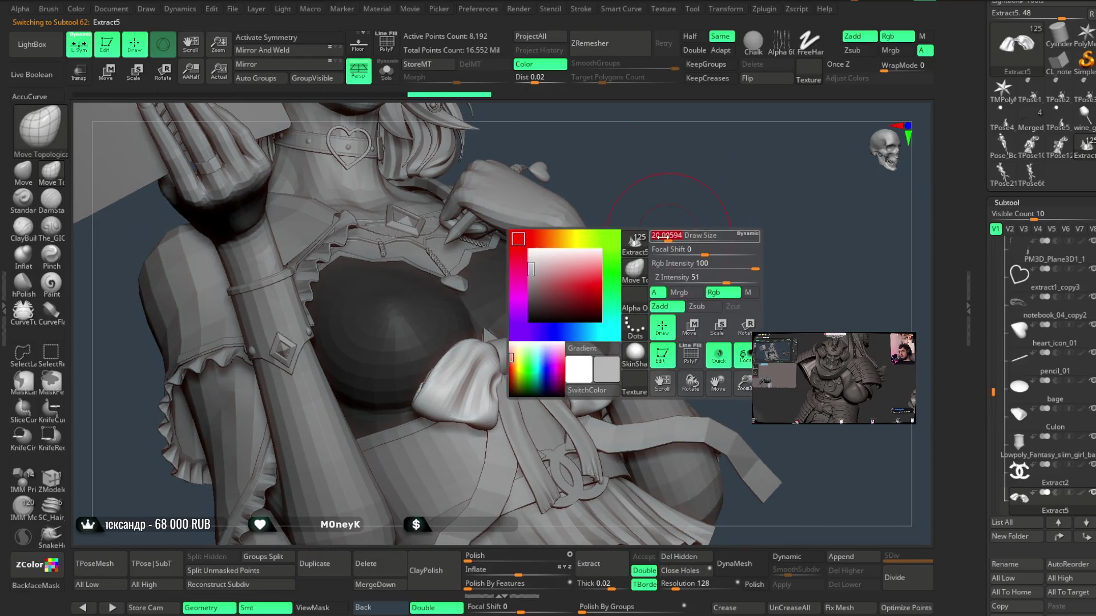
- Choose the Standard brush and zoom in on the chest bow, then back out to the whole figure
left_click(33, 202)
left_click_drag(497, 361, 570, 308, "alt")
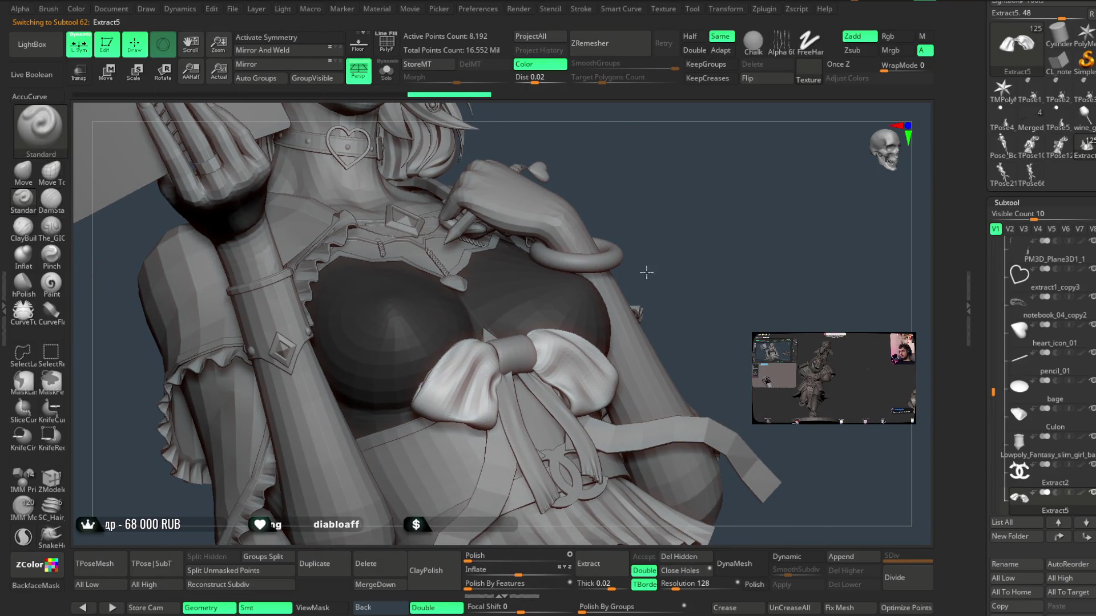
key("space")
left_click_drag(625, 264, 496, 357, "alt")
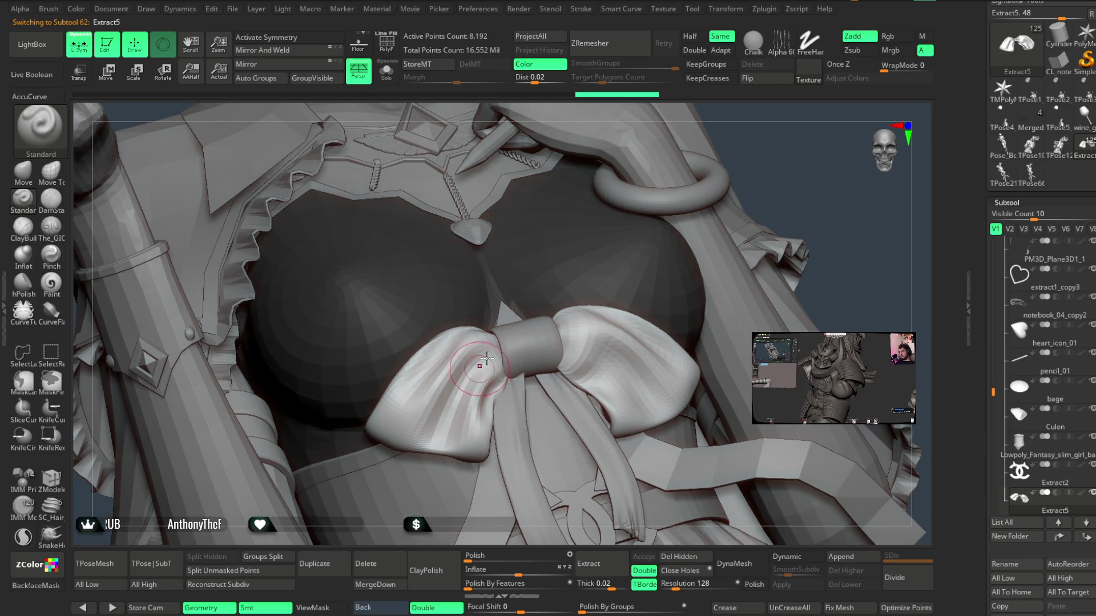
key("space")
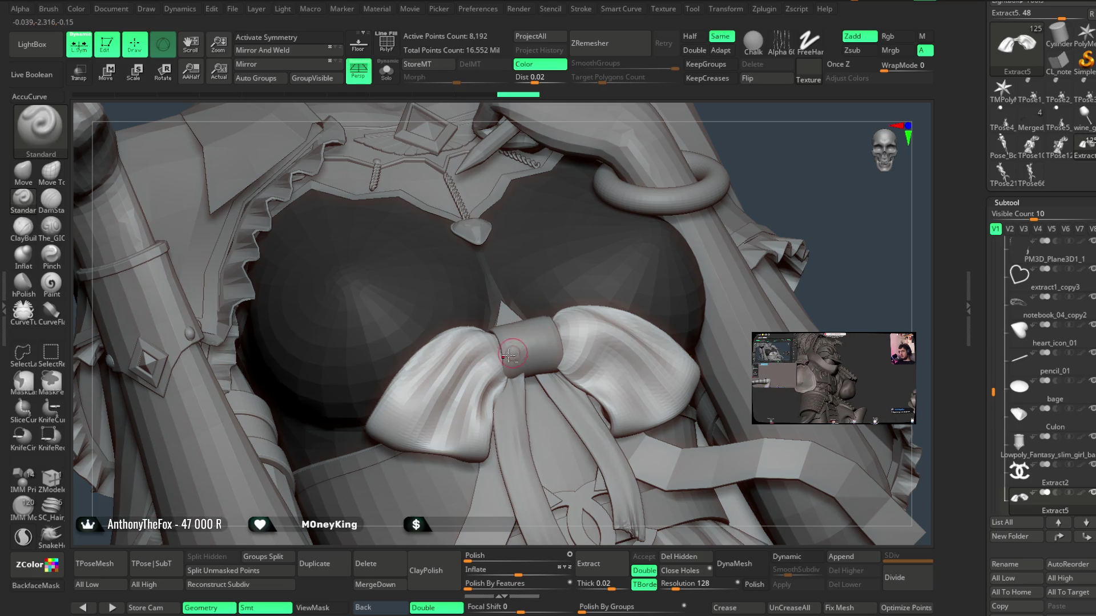
left_click_drag(763, 189, 667, 208, "alt")
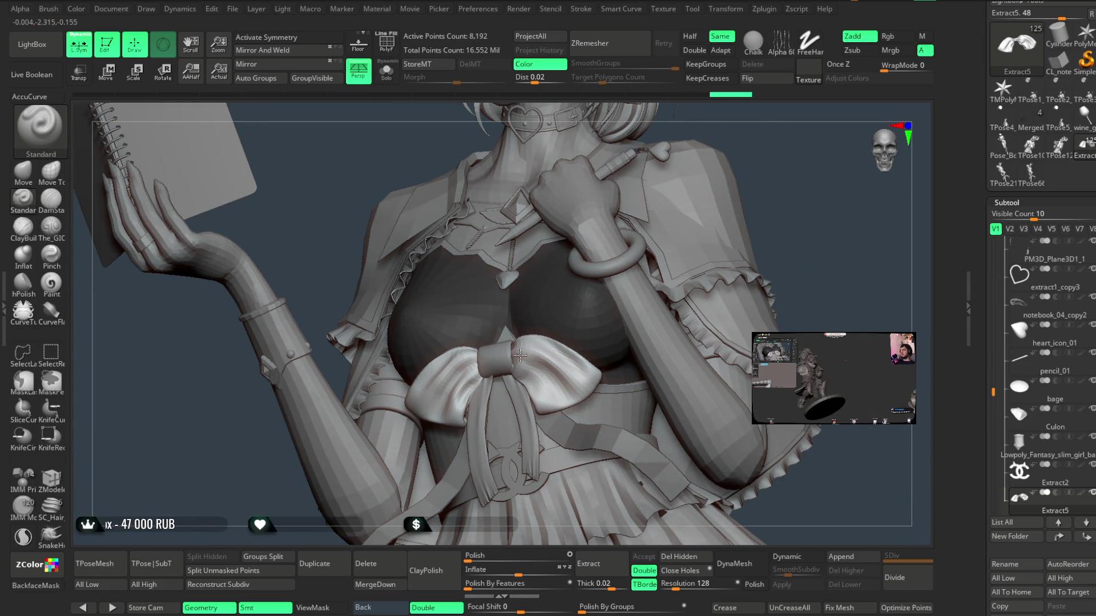
left_click_drag(732, 242, 674, 252)
key("space")
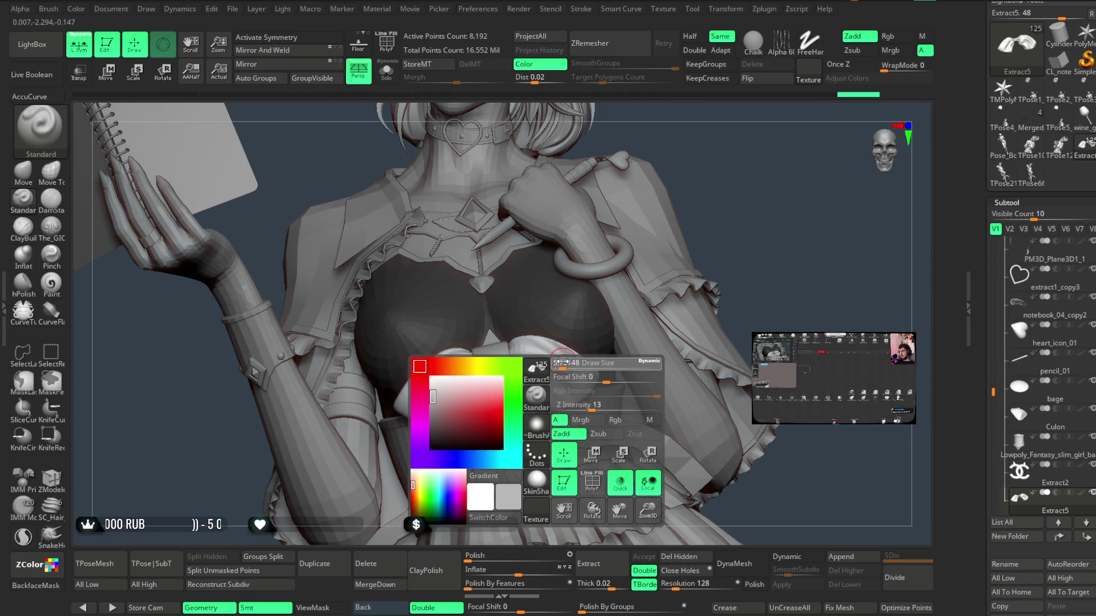
mouse_move(739, 180)
left_mouse_down()
mouse_move(663, 286)
mouse_move(660, 248)
mouse_move(658, 267)
mouse_move(643, 269)
mouse_move(655, 274)
mouse_move(664, 262)
mouse_move(668, 230)
mouse_move(684, 235)
mouse_move(667, 238)
mouse_move(673, 277)
mouse_move(665, 255)
mouse_move(681, 252)
mouse_move(666, 245)
mouse_move(656, 268)
mouse_move(742, 310)
mouse_move(739, 293)
mouse_move(687, 253)
mouse_move(656, 274)
left_mouse_up()
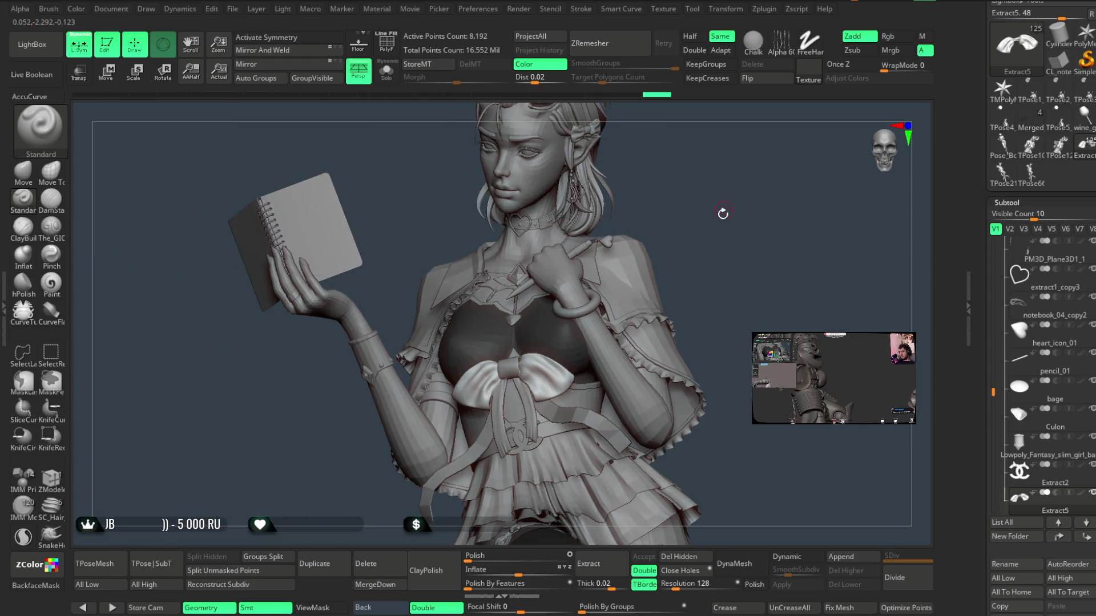
scroll(656, 255, "up", 3)
- Select the 36_01 skirt subtool and choose the Move Topological brush
left_click(548, 343, "alt")
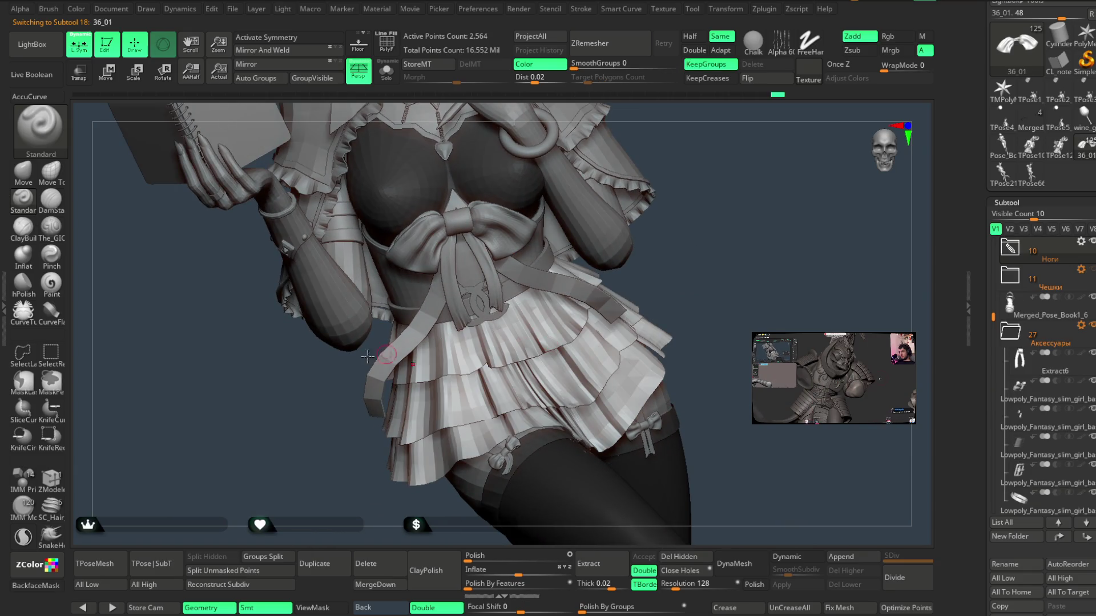
left_click(62, 181)
key("space")
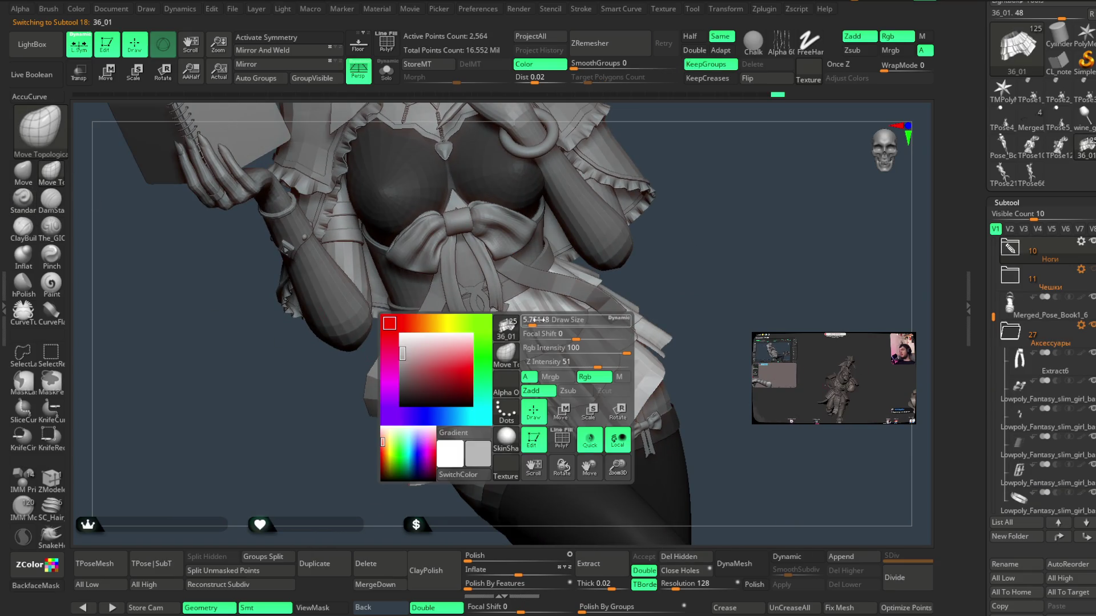
left_click_drag(549, 314, 552, 347)
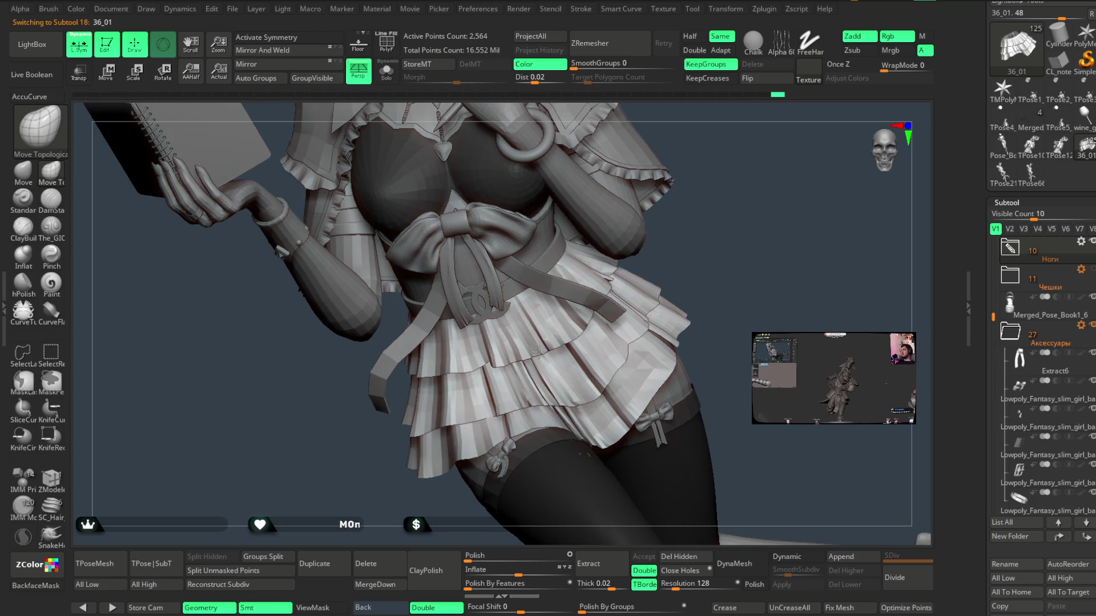
mouse_move(678, 240)
left_mouse_down()
mouse_move(707, 222)
mouse_move(556, 336)
left_mouse_up()
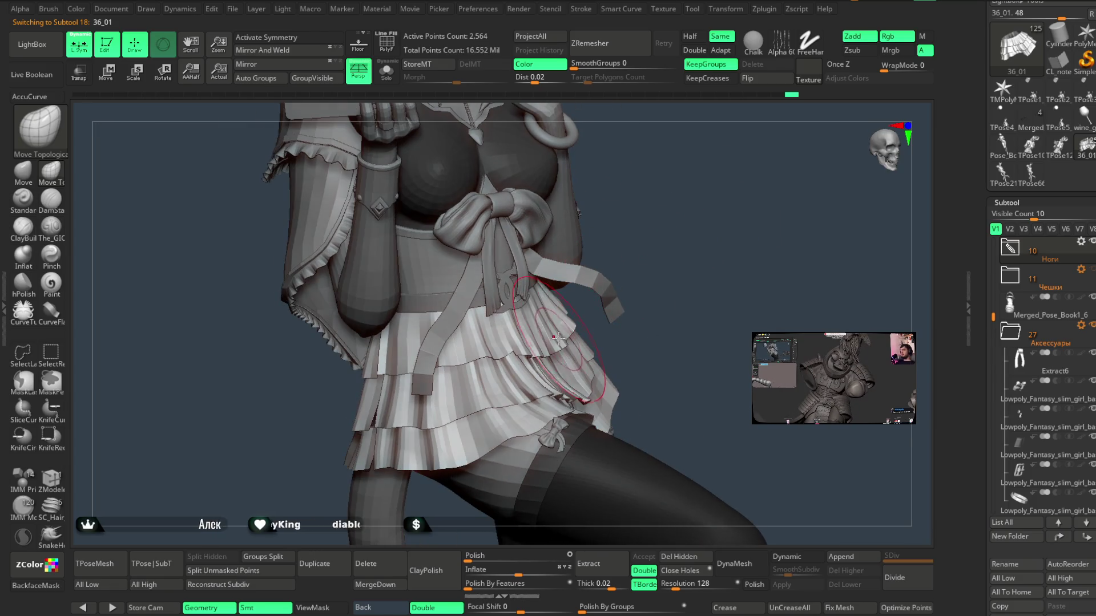
- Orbit around the skirt from several sides, then Solo it to hide the rest of the figure
left_click_drag(606, 310, 585, 317)
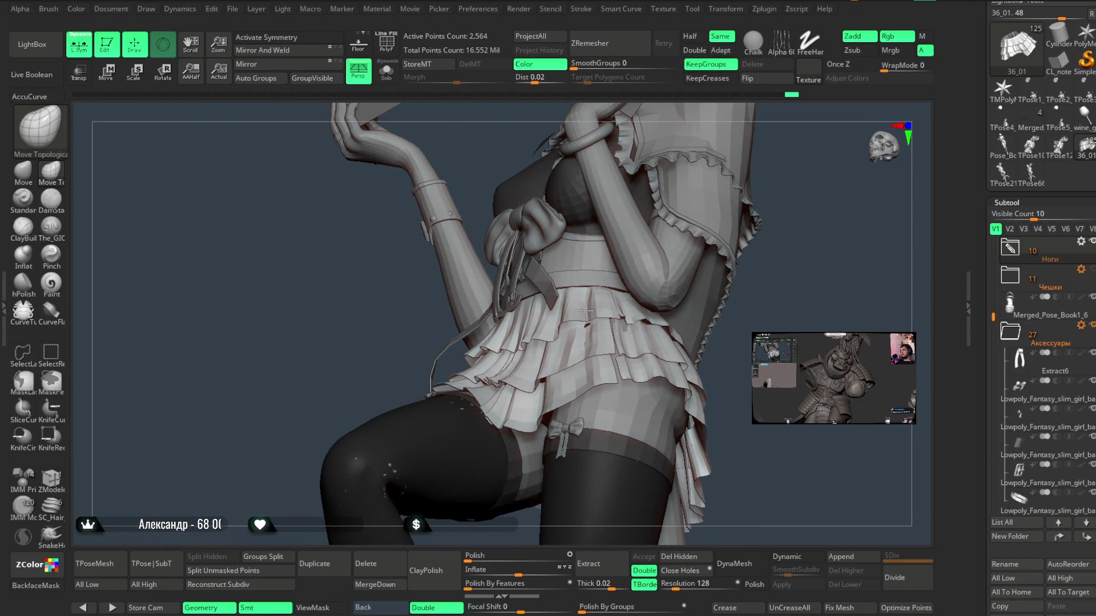
left_click_drag(697, 331, 685, 340)
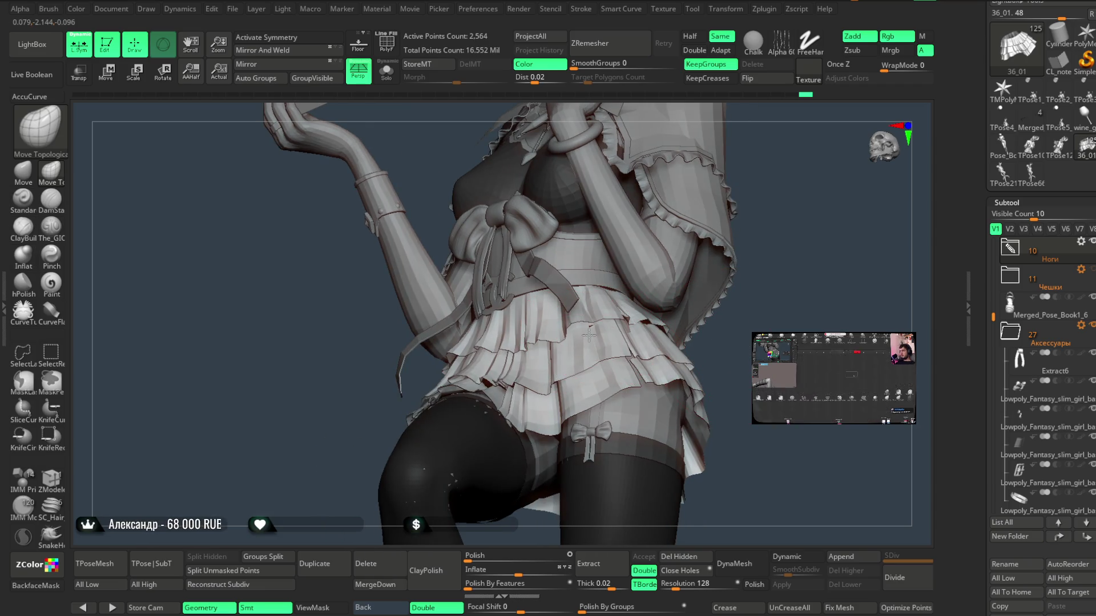
mouse_move(587, 337)
left_mouse_down()
mouse_move(659, 338)
mouse_move(717, 303)
mouse_move(574, 309)
left_mouse_up()
mouse_move(705, 276)
left_mouse_down()
mouse_move(683, 288)
mouse_move(707, 247)
mouse_move(700, 254)
mouse_move(717, 255)
mouse_move(677, 235)
mouse_move(687, 232)
mouse_move(710, 237)
mouse_move(636, 283)
left_mouse_up()
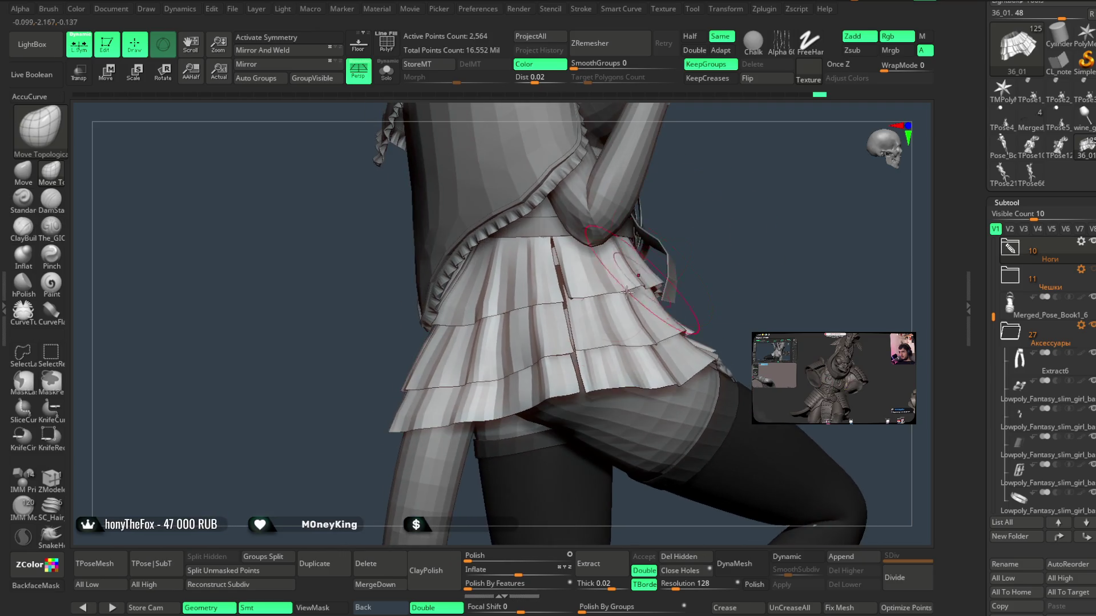
right_click(602, 330)
mouse_move(720, 240)
left_mouse_down()
mouse_move(704, 206)
mouse_move(551, 304)
left_mouse_up()
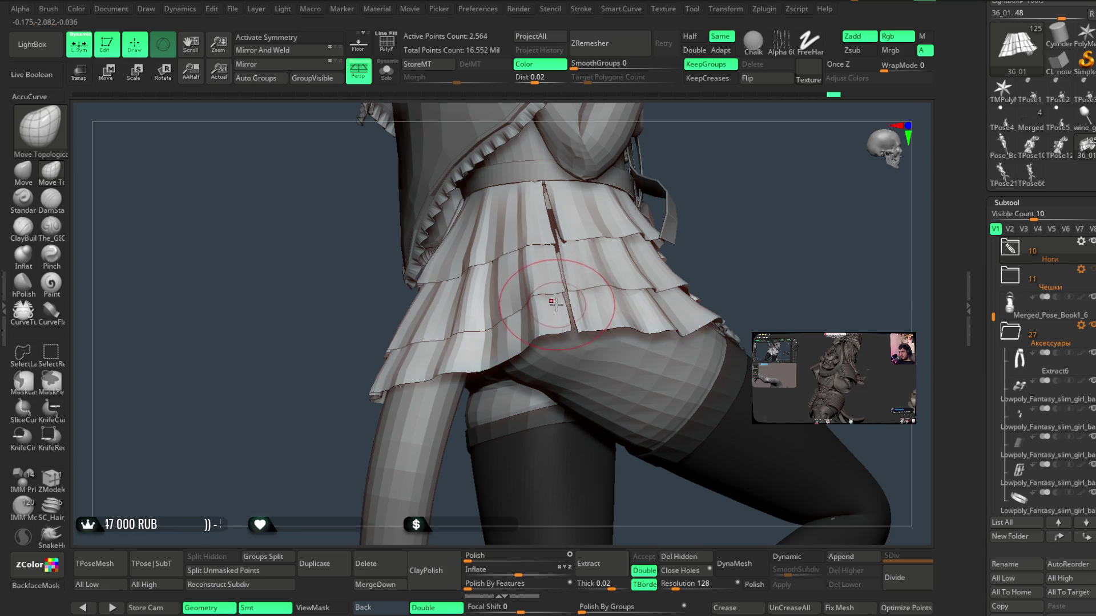
left_click_drag(724, 181, 597, 300)
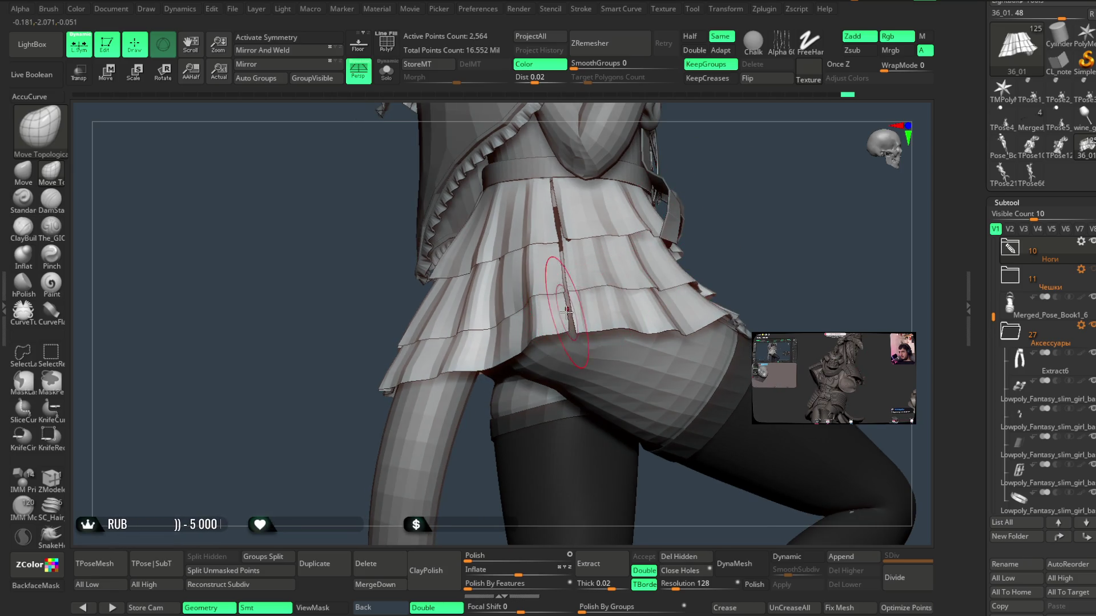
mouse_move(737, 171)
left_mouse_down()
mouse_move(706, 183)
mouse_move(566, 323)
left_mouse_up()
mouse_move(715, 176)
left_mouse_down()
mouse_move(679, 228)
mouse_move(656, 210)
mouse_move(679, 204)
left_mouse_up()
key("space")
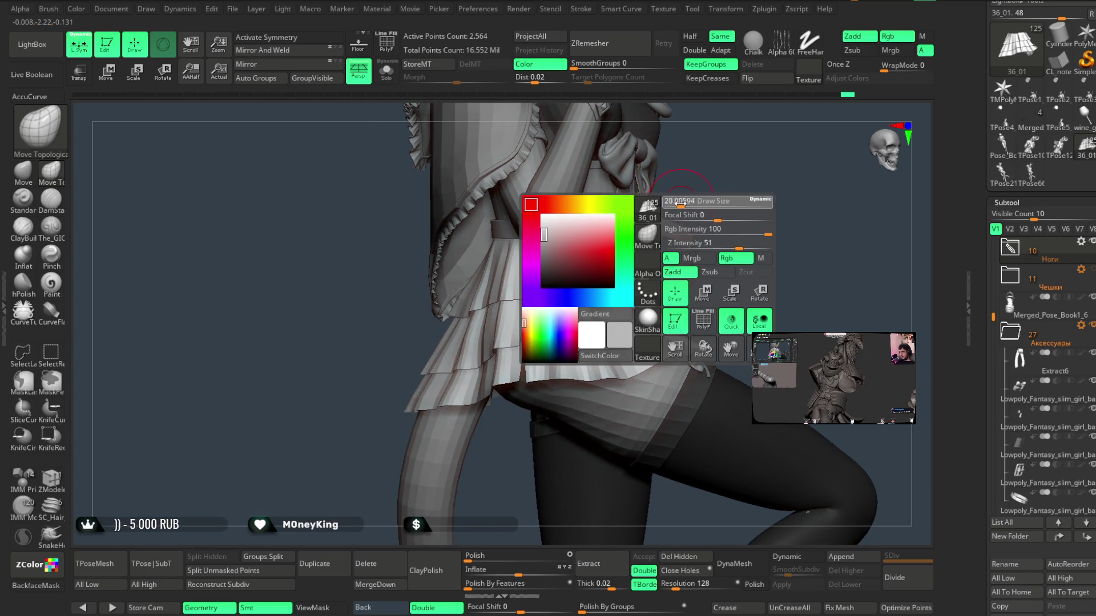
mouse_move(712, 142)
left_mouse_down()
mouse_move(700, 181)
mouse_move(734, 287)
mouse_move(742, 298)
mouse_move(787, 284)
mouse_move(724, 339)
left_mouse_up()
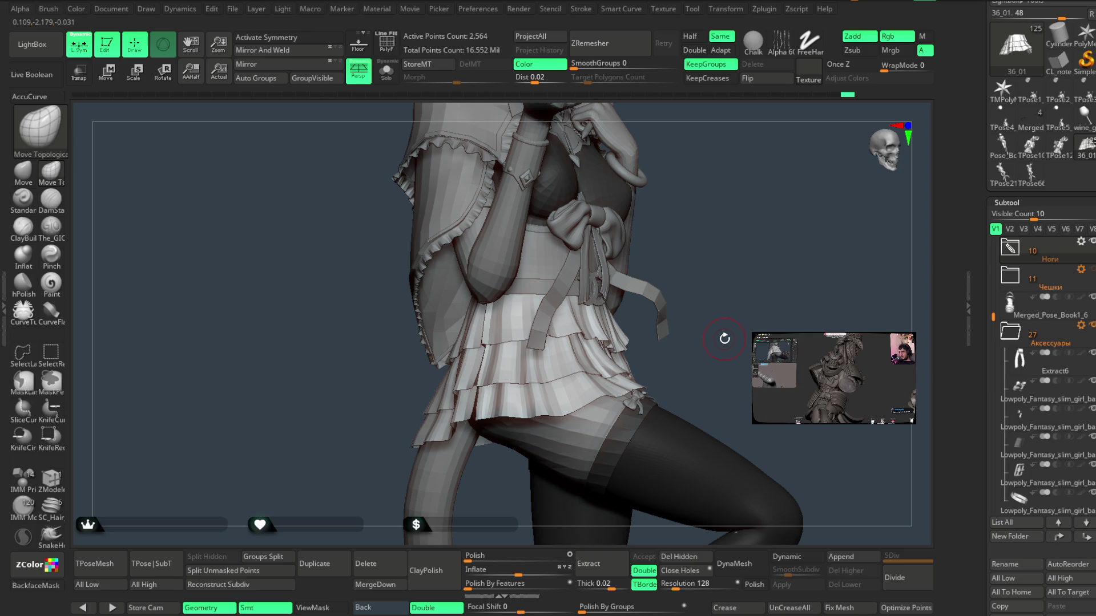
left_click(389, 80)
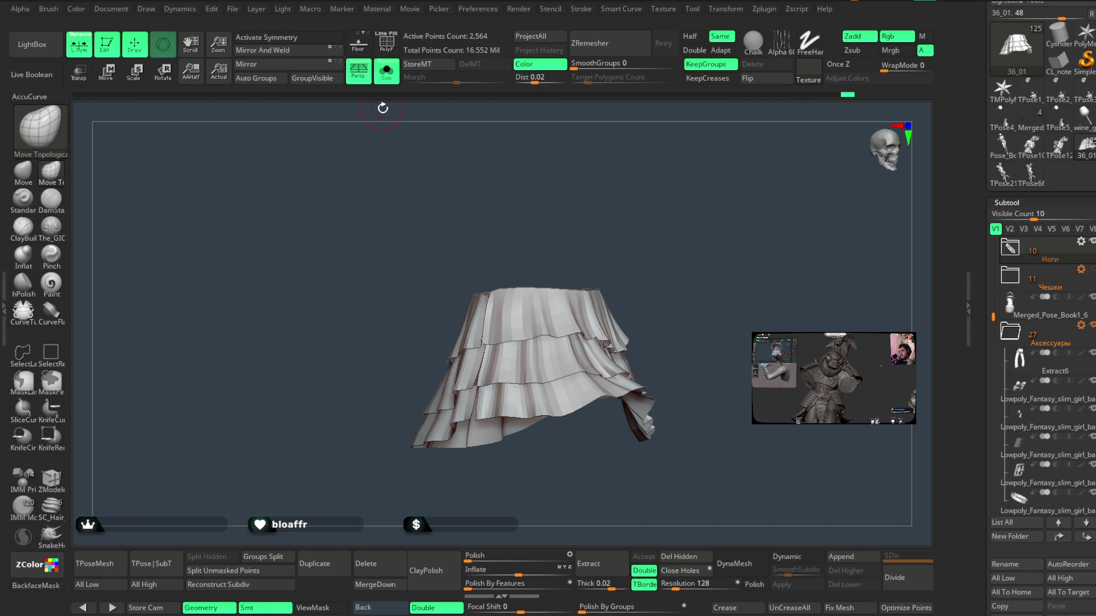
- Browse the saved brushes for the block-trim brush and turn the skirt to a side view
left_click(48, 50)
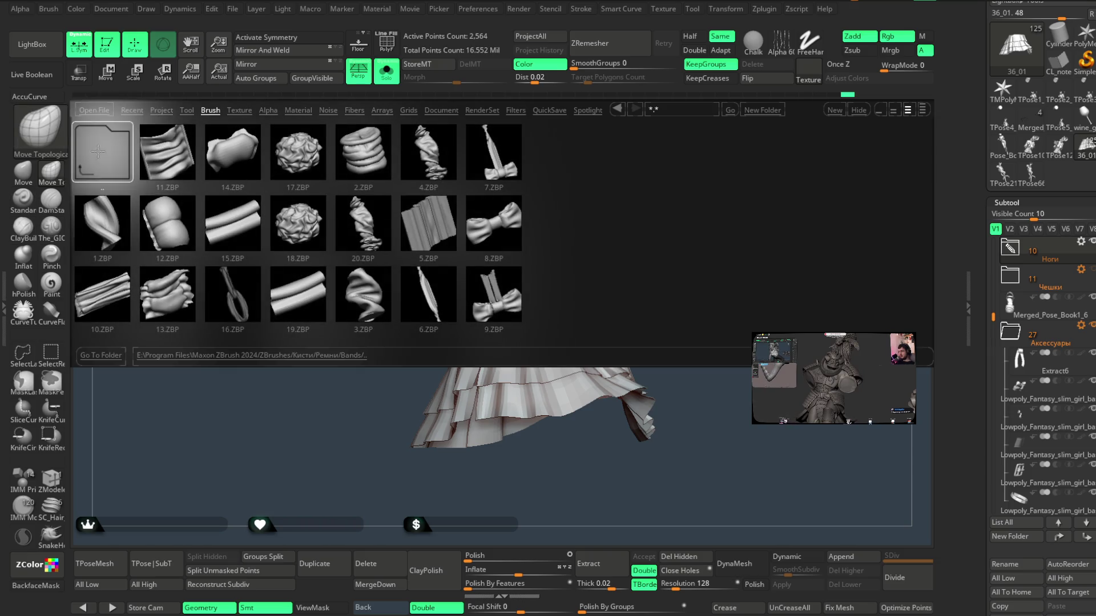
left_click(98, 150)
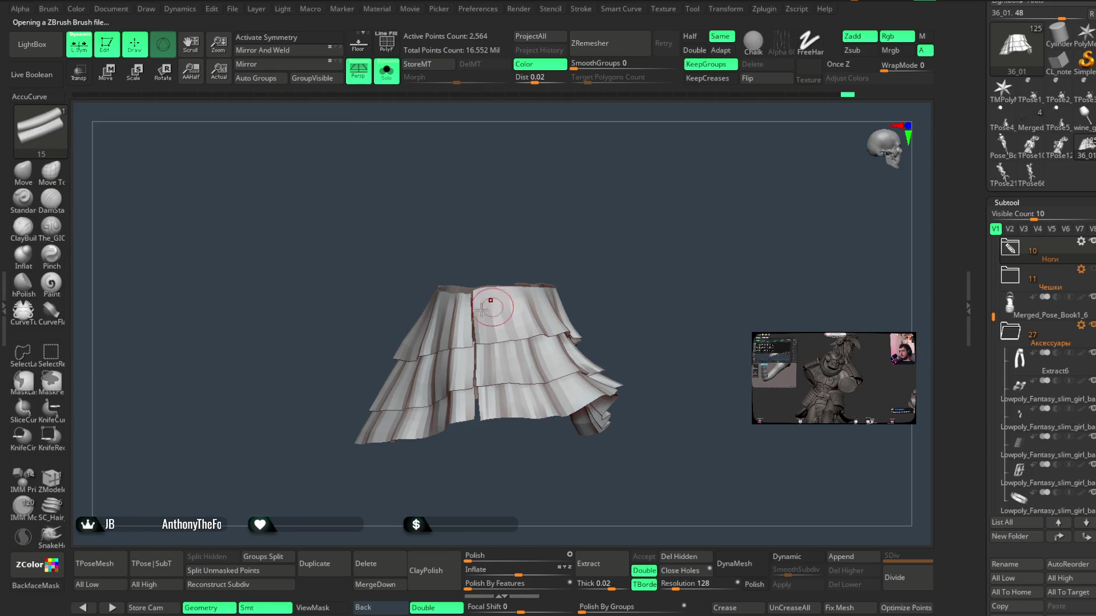
mouse_move(587, 227)
left_mouse_down()
mouse_move(617, 213)
mouse_move(621, 188)
mouse_move(600, 182)
left_mouse_up()
key("space")
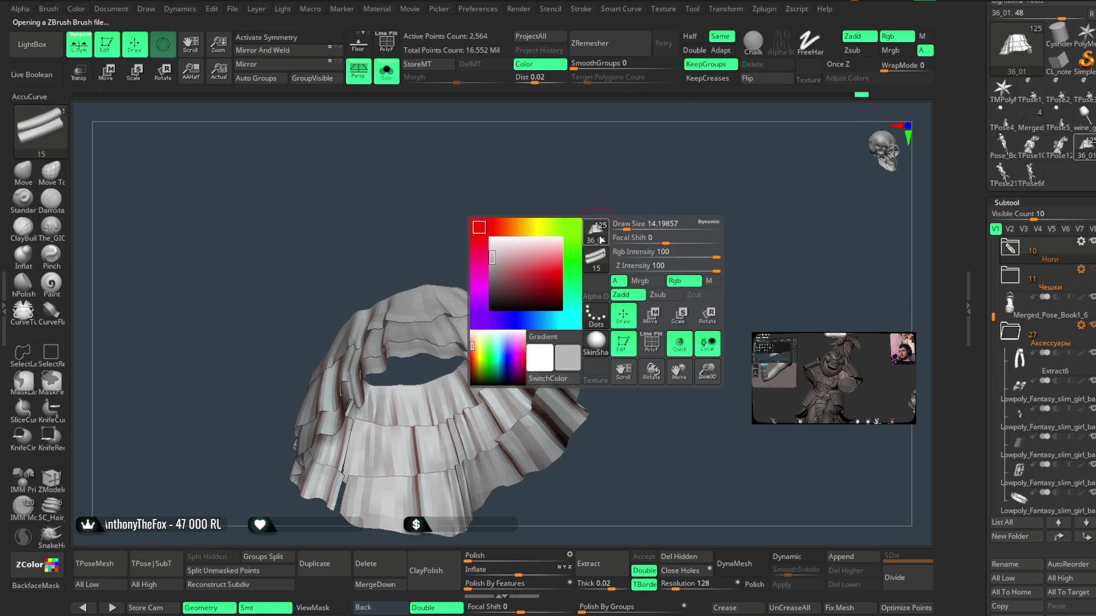
mouse_move(624, 225)
left_mouse_down()
mouse_move(599, 286)
mouse_move(609, 269)
mouse_move(570, 308)
left_mouse_up()
- Enable Once Z and stroke a strip of small rectangular blocks across the skirt top
left_click(837, 64)
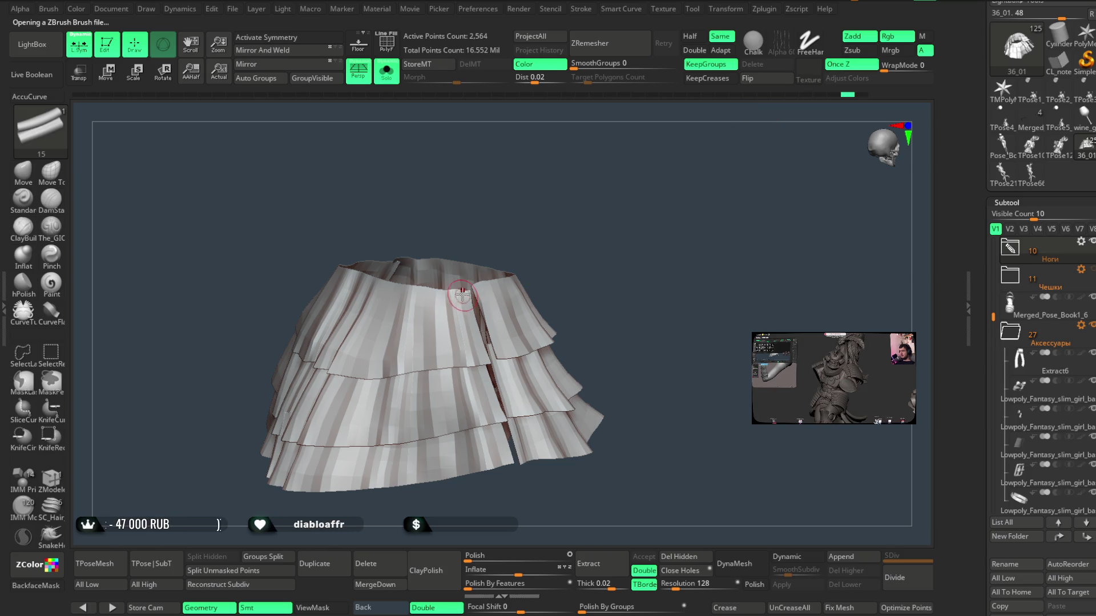
mouse_move(462, 296)
left_mouse_down()
mouse_move(588, 350)
mouse_move(633, 409)
mouse_move(557, 313)
mouse_move(464, 292)
mouse_move(464, 302)
mouse_move(518, 284)
mouse_move(548, 178)
mouse_move(580, 196)
mouse_move(567, 196)
mouse_move(668, 152)
mouse_move(653, 166)
mouse_move(668, 169)
mouse_move(723, 96)
left_mouse_up()
key("space")
- Set Stroke curve options such as Lock Start and check the trim strip against the skirt
left_click(543, 323, "alt")
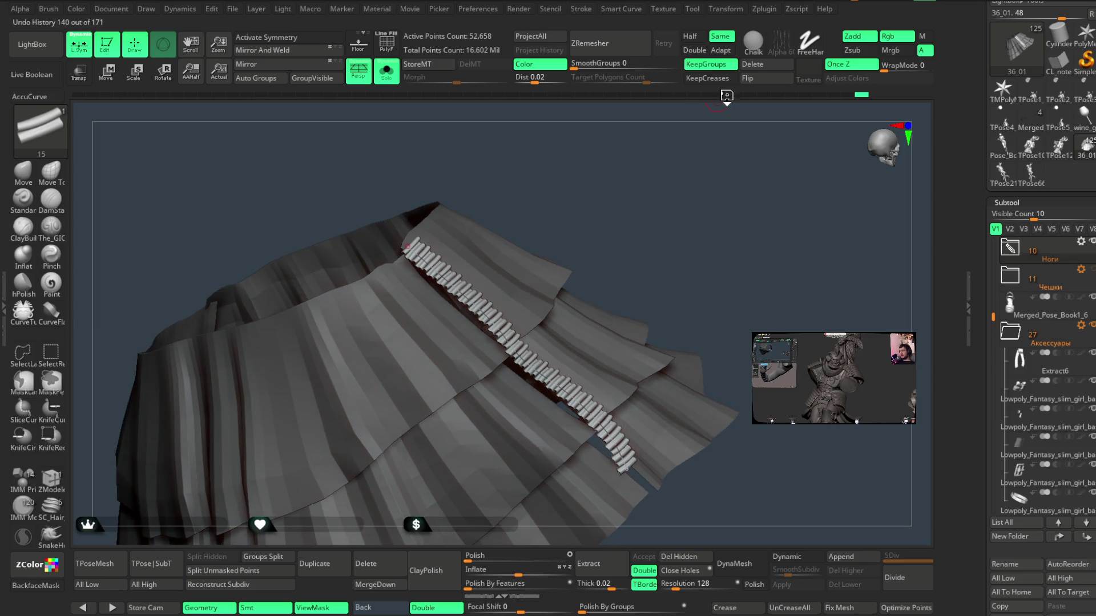
left_click(585, 8)
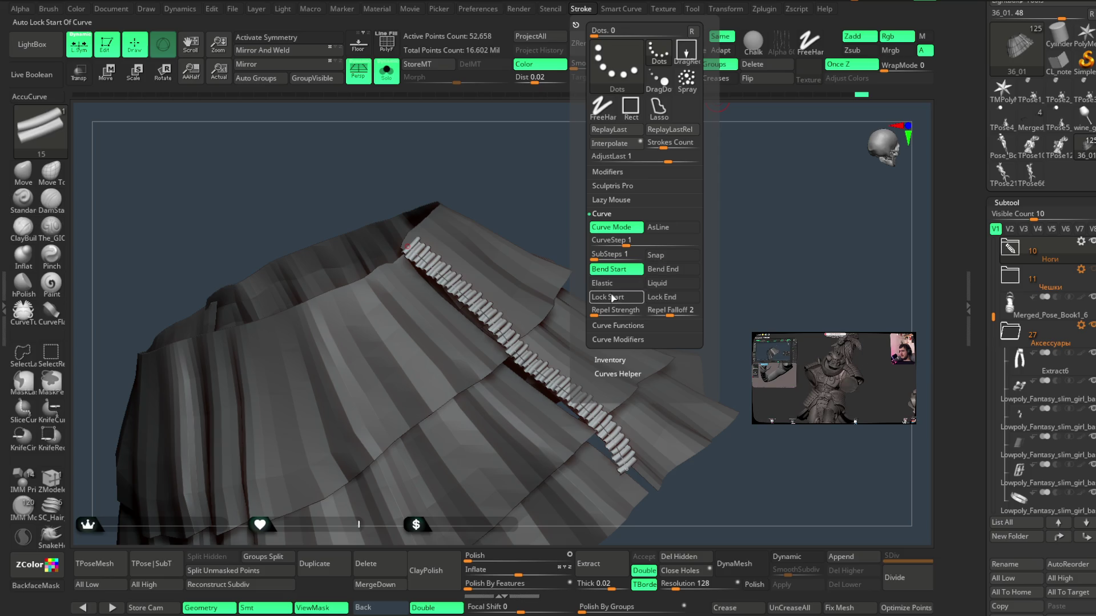
left_click(411, 249, "ctrl+shift")
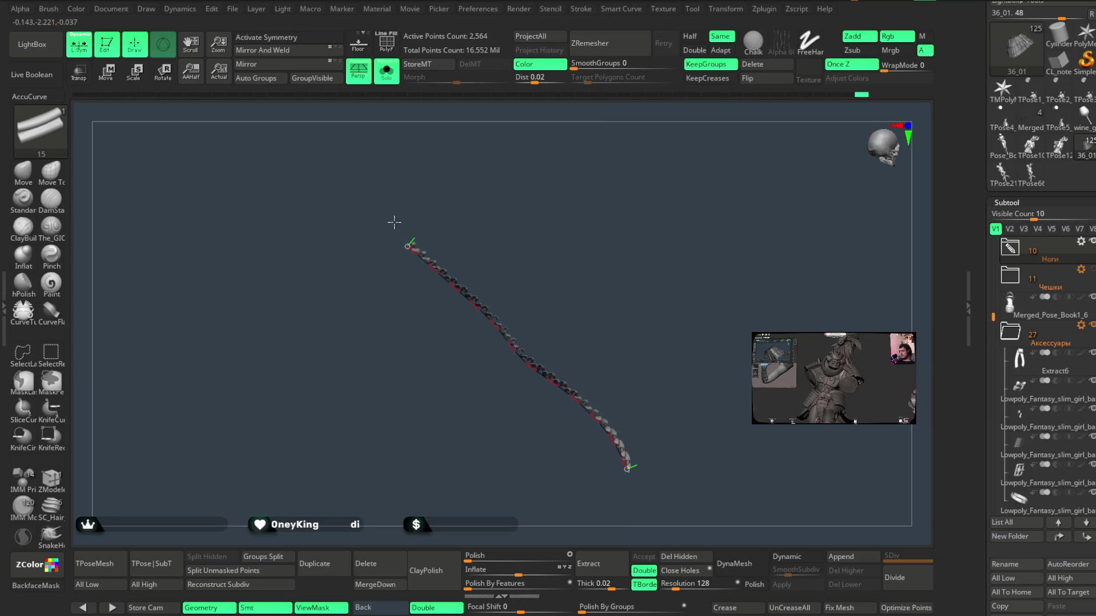
left_click(391, 220, "ctrl+shift")
mouse_move(458, 188)
left_mouse_down()
mouse_move(564, 191)
mouse_move(448, 245)
left_mouse_up()
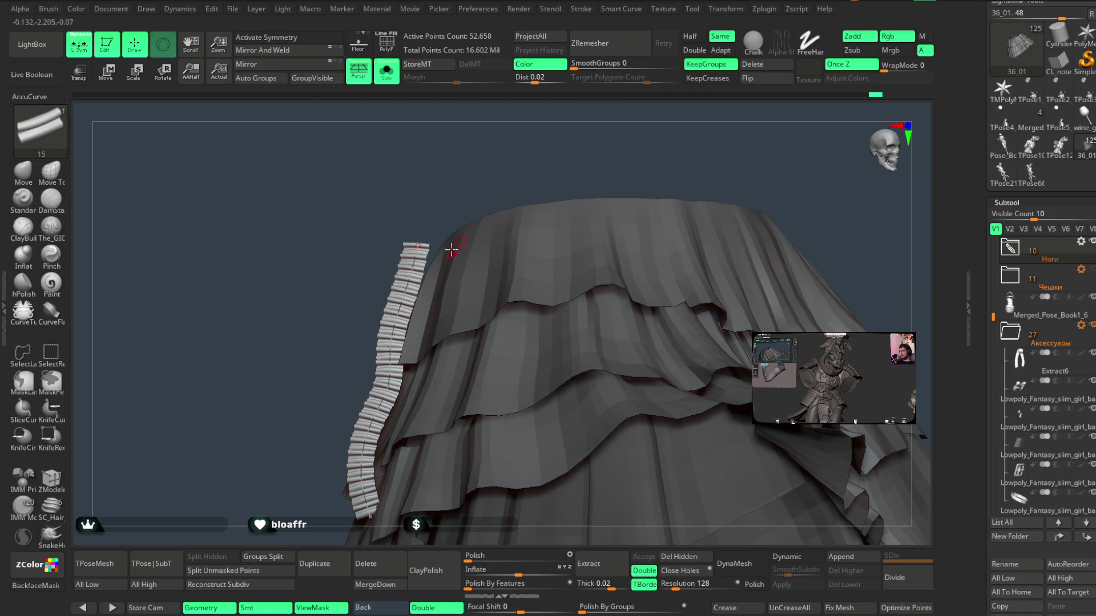
left_click(433, 247, "ctrl+shift")
left_click(466, 192, "ctrl+shift")
mouse_move(489, 183)
left_mouse_down()
mouse_move(502, 152)
mouse_move(522, 166)
mouse_move(509, 171)
left_mouse_up()
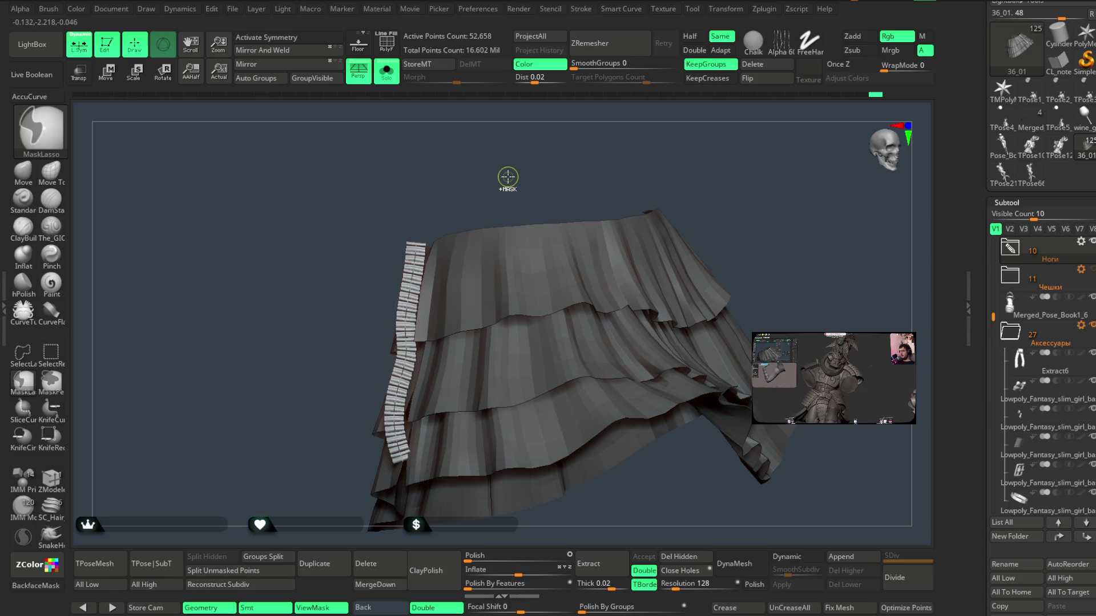
- Undo the trial strip, redraw the trim curve along the upper skirt tier, and turn Solo off
key("ctrl+z")
left_click_drag(569, 153, 521, 190)
left_click_drag(528, 268, 530, 327)
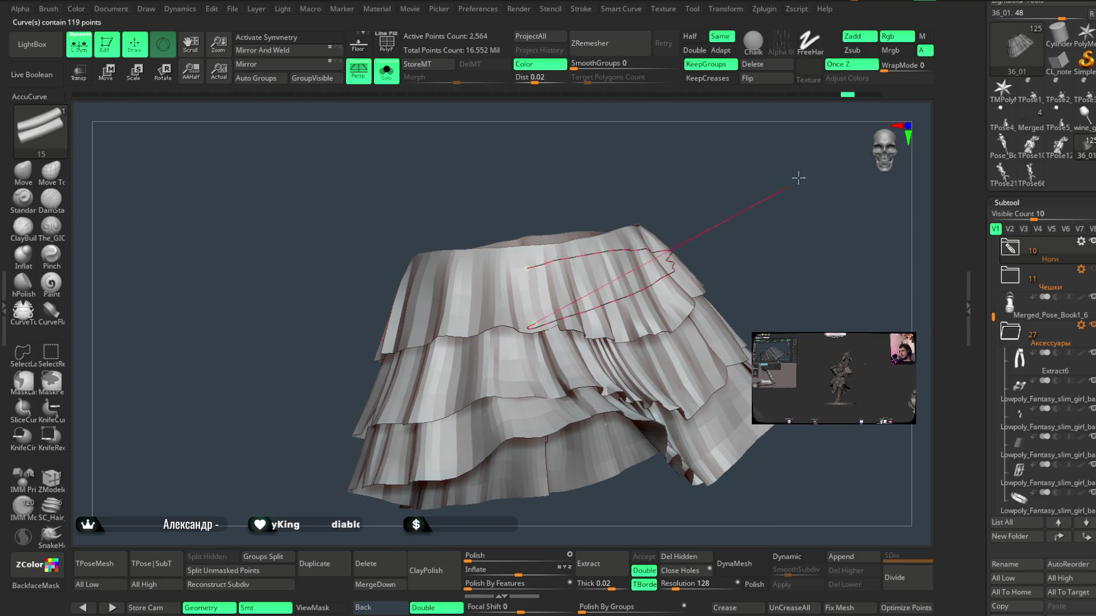
key("alt+s")
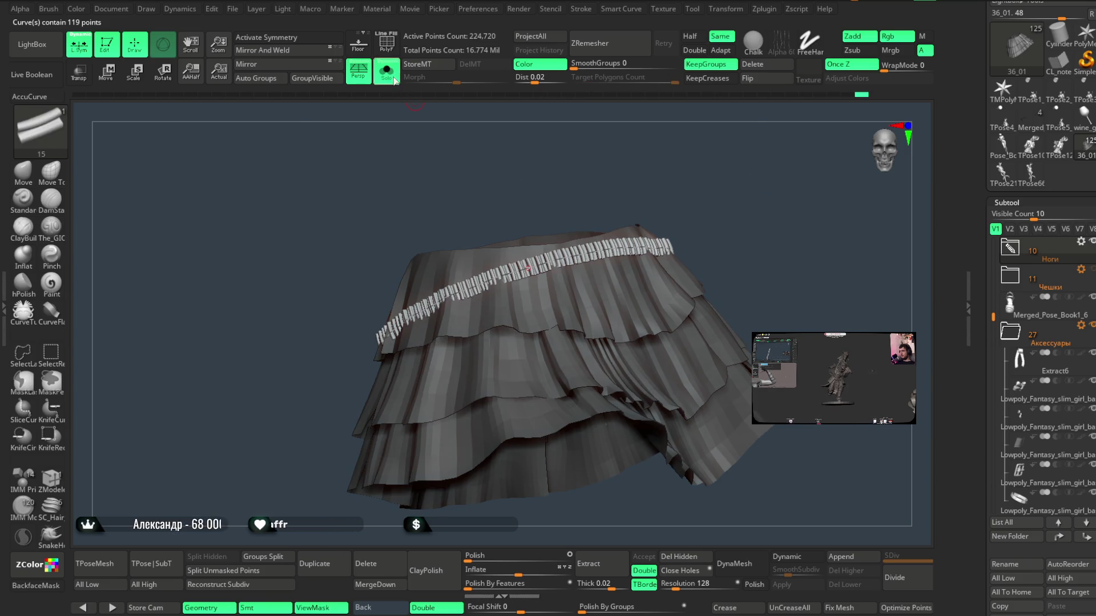
mouse_move(759, 249)
left_mouse_down()
mouse_move(790, 183)
mouse_move(753, 284)
mouse_move(771, 242)
mouse_move(732, 255)
mouse_move(745, 269)
mouse_move(772, 259)
mouse_move(731, 267)
mouse_move(740, 269)
mouse_move(729, 247)
mouse_move(729, 298)
mouse_move(728, 267)
mouse_move(753, 346)
left_mouse_up()
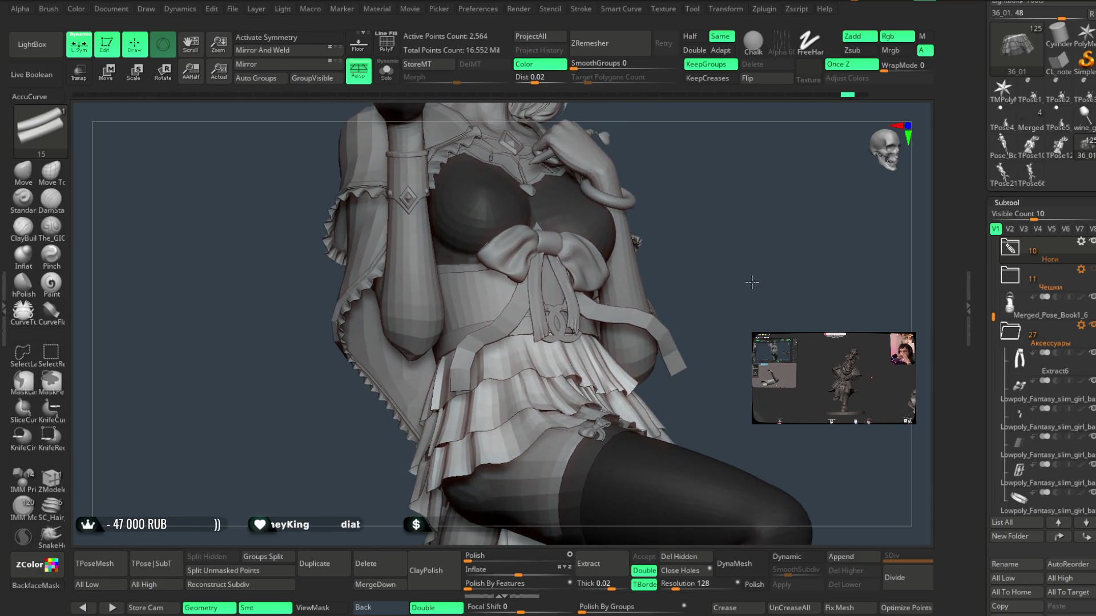
- Push the skirt's ruffled tiers into a cleaner shape over the hips with Move Topological
left_click(59, 172)
right_click(562, 320)
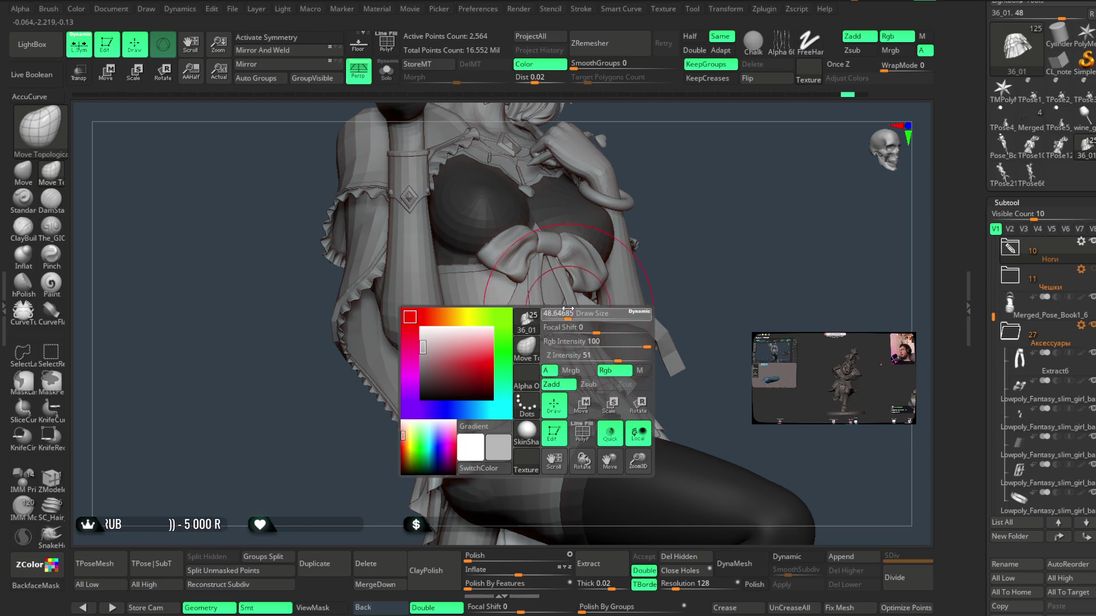
left_click_drag(704, 228, 601, 329)
mouse_move(713, 220)
left_mouse_down()
mouse_move(702, 240)
mouse_move(581, 321)
left_mouse_up()
mouse_move(668, 266)
right_mouse_down()
mouse_move(722, 222)
mouse_move(714, 254)
mouse_move(656, 319)
mouse_move(685, 276)
mouse_move(663, 268)
mouse_move(675, 272)
mouse_move(681, 303)
right_mouse_up()
right_click(629, 347)
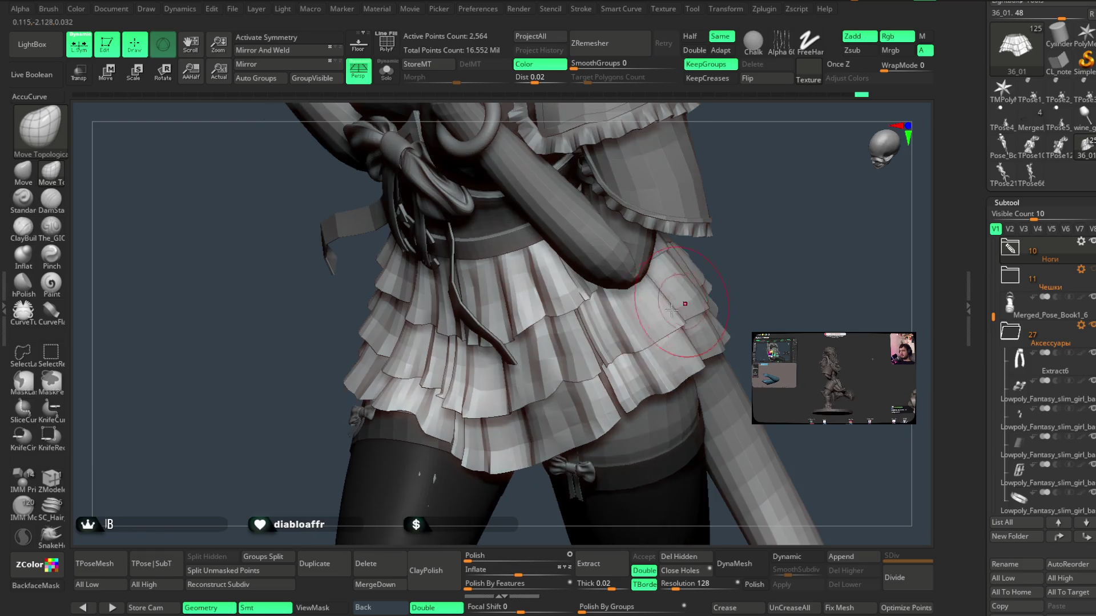
mouse_move(735, 259)
right_mouse_down()
mouse_move(697, 237)
mouse_move(673, 286)
right_mouse_up()
right_click(646, 321)
right_click_drag(647, 321, 628, 321)
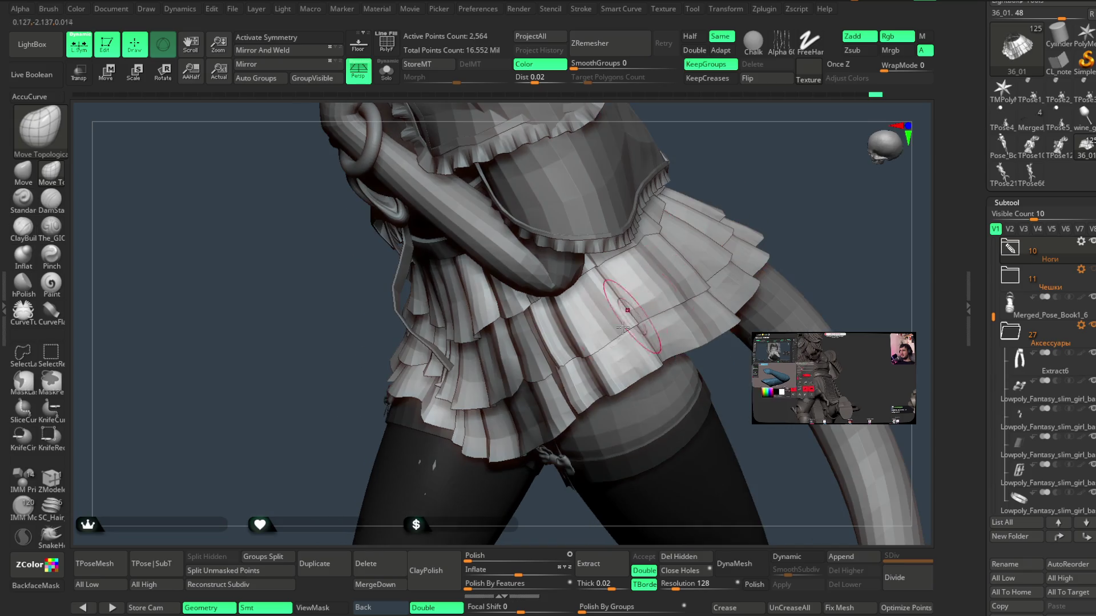
mouse_move(692, 265)
right_mouse_down()
mouse_move(778, 164)
mouse_move(717, 208)
mouse_move(734, 221)
mouse_move(763, 176)
mouse_move(639, 309)
right_mouse_up()
right_click(732, 220)
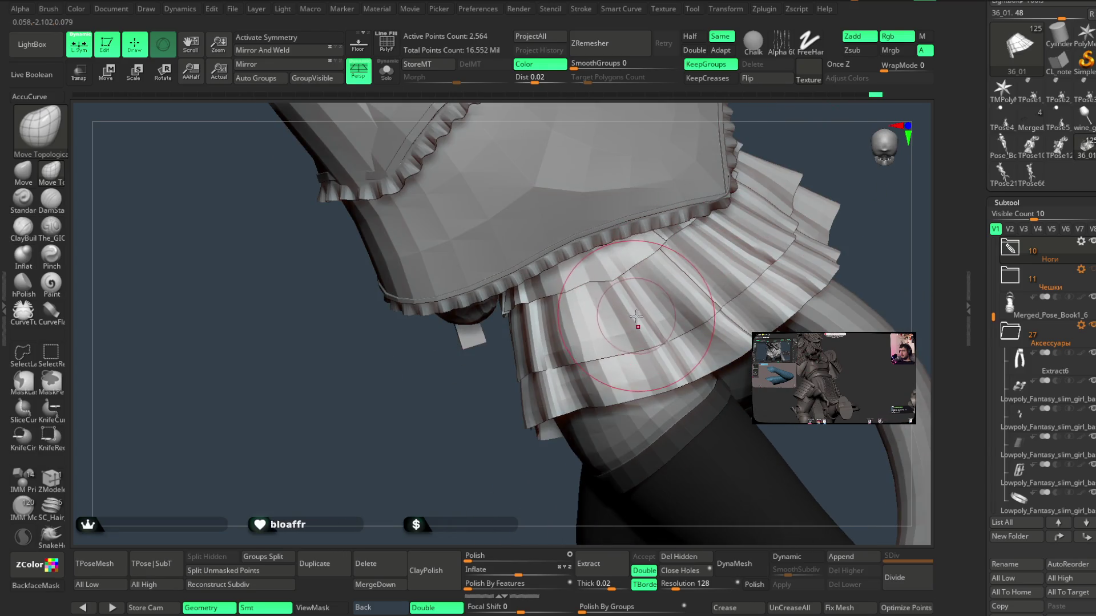
right_click_drag(483, 465, 494, 425)
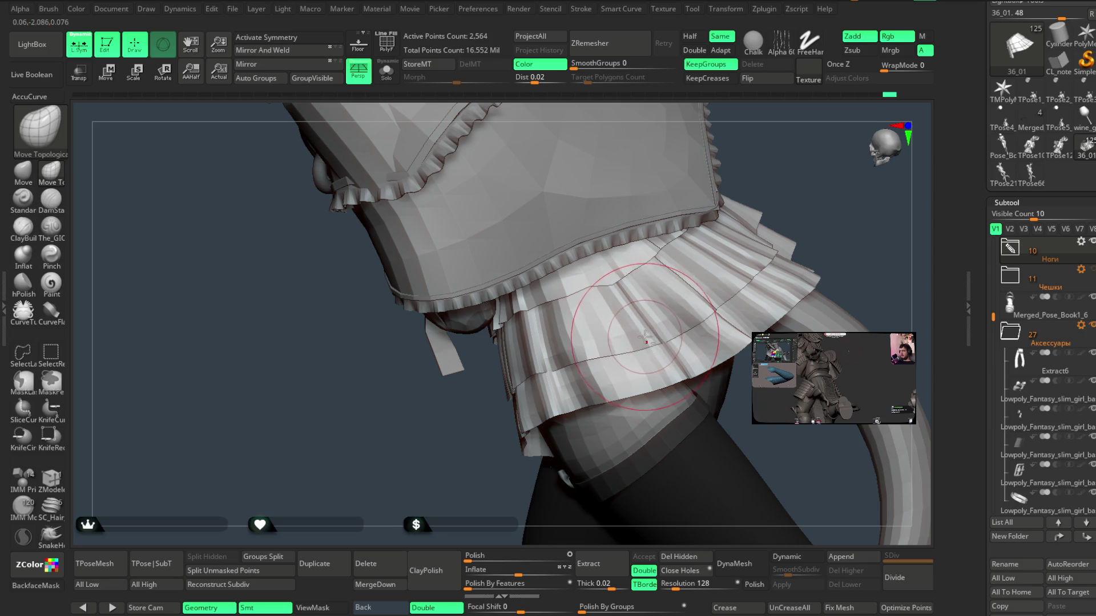
mouse_move(650, 334)
right_mouse_down()
mouse_move(789, 166)
mouse_move(660, 354)
right_mouse_up()
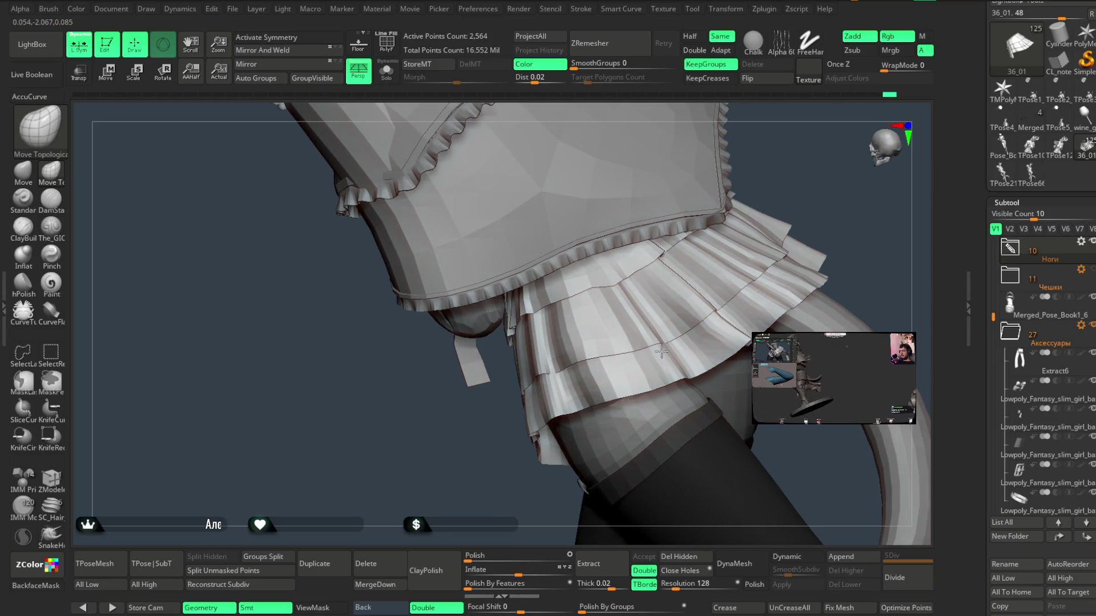
mouse_move(677, 314)
right_mouse_down()
mouse_move(742, 239)
mouse_move(734, 183)
mouse_move(651, 323)
mouse_move(679, 289)
mouse_move(685, 233)
right_mouse_up()
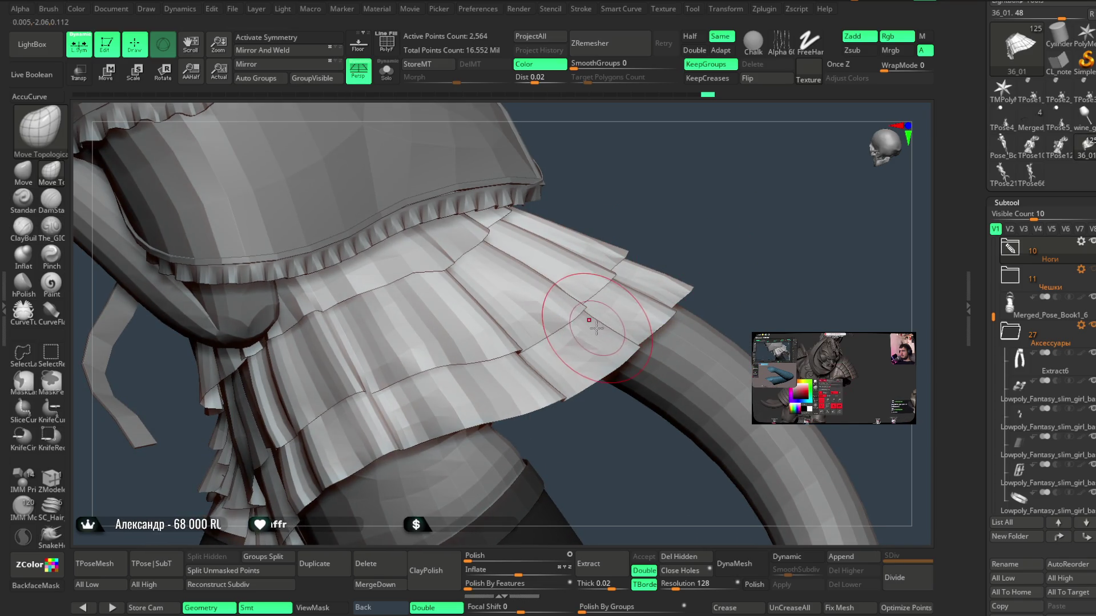
mouse_move(726, 234)
right_mouse_down()
mouse_move(588, 308)
mouse_move(709, 183)
mouse_move(687, 240)
mouse_move(653, 259)
mouse_move(719, 193)
mouse_move(678, 254)
right_mouse_up()
- Tweak the skirt further with the Move brush, then frame the whole figure with F
left_click(23, 171)
key("space")
mouse_move(608, 297)
right_mouse_down("ctrl")
mouse_move(694, 237)
mouse_move(557, 406)
mouse_move(615, 393)
right_mouse_up("ctrl")
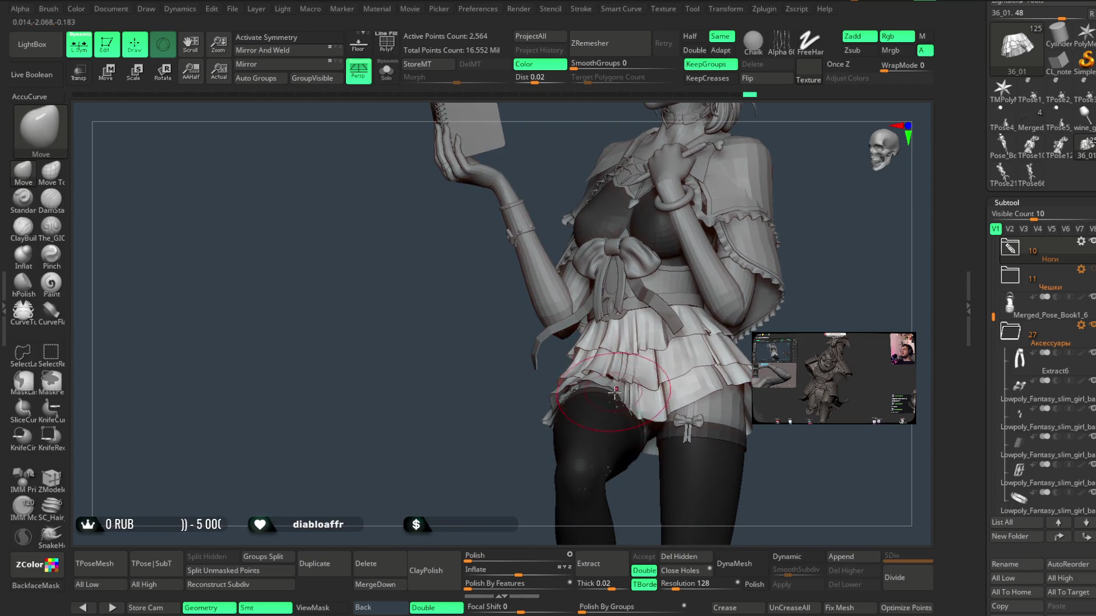
mouse_move(494, 448)
right_mouse_down()
mouse_move(696, 232)
mouse_move(620, 260)
right_mouse_up()
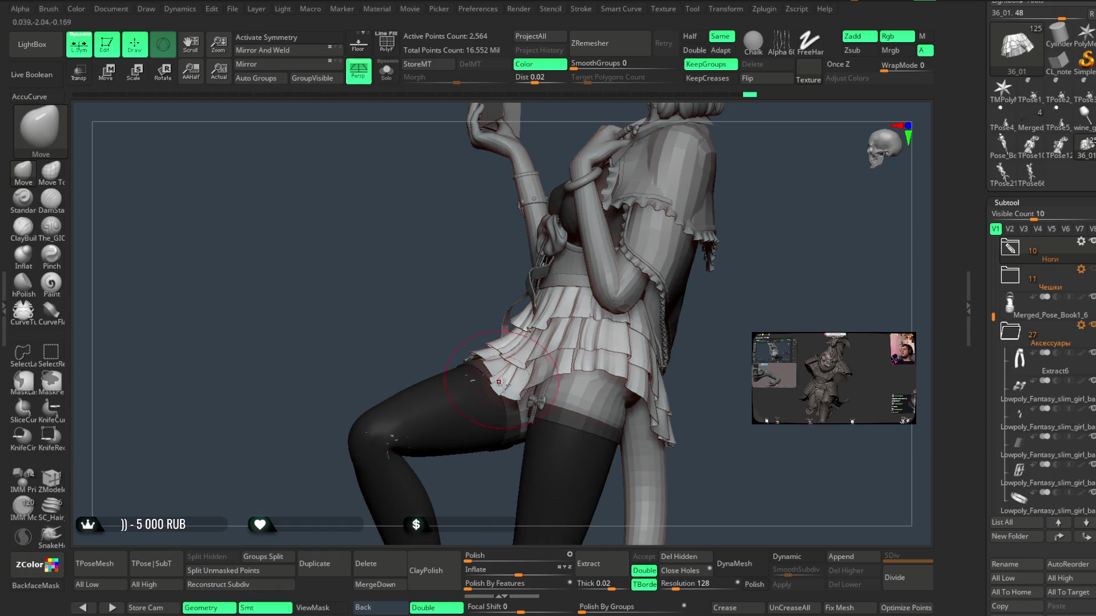
right_click_drag(496, 455, 520, 421)
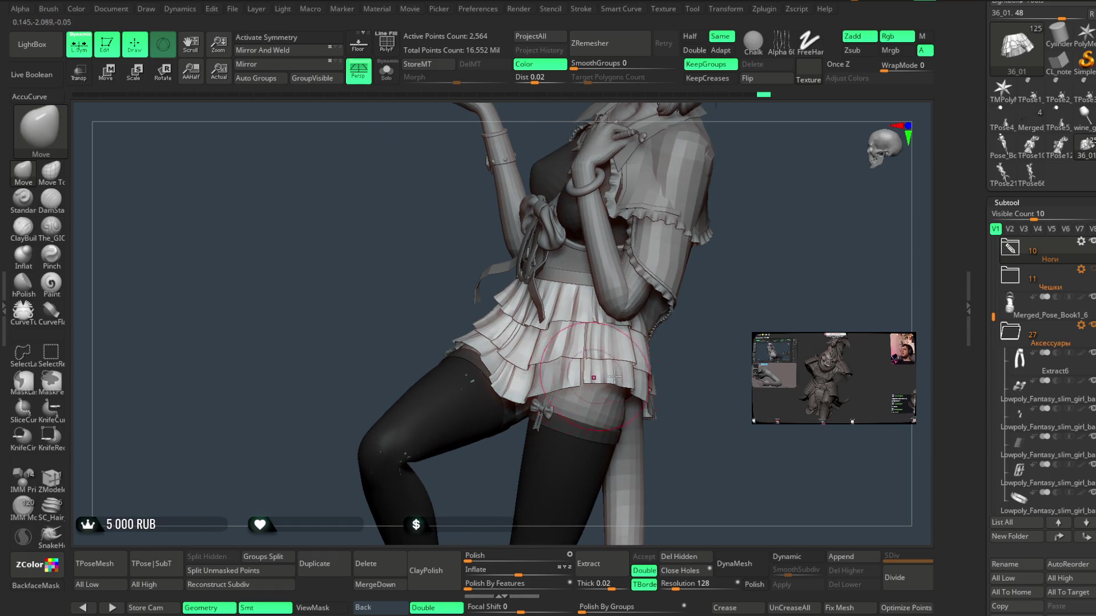
key("f")
mouse_move(724, 274)
right_mouse_down()
mouse_move(694, 254)
mouse_move(697, 274)
mouse_move(697, 259)
mouse_move(635, 321)
mouse_move(639, 298)
right_mouse_up()
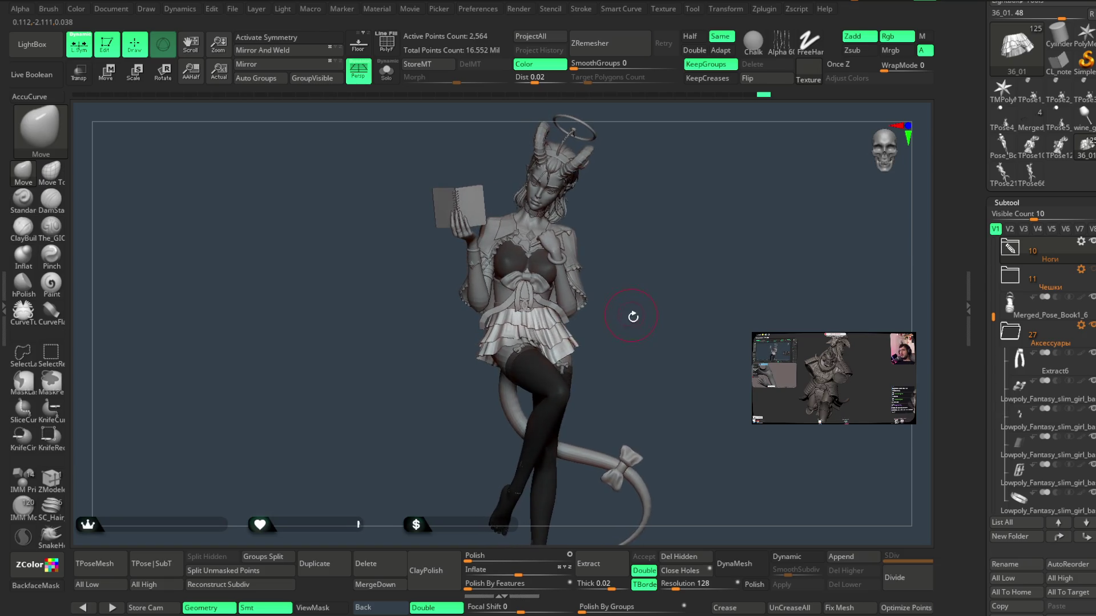
mouse_move(642, 271)
right_mouse_down()
mouse_move(633, 262)
mouse_move(606, 276)
mouse_move(643, 266)
right_mouse_up()
- Select the Extract5 chest bow, adjust Draw Size, and reshape the bow with the Move brush
mouse_move(628, 328)
right_mouse_down("ctrl")
mouse_move(636, 426)
mouse_move(656, 264)
mouse_move(648, 292)
mouse_move(636, 276)
mouse_move(673, 318)
mouse_move(548, 354)
mouse_move(457, 334)
right_mouse_up("ctrl")
left_click(524, 368, "alt")
key("space")
mouse_move(537, 311)
right_mouse_down()
mouse_move(690, 276)
mouse_move(472, 327)
right_mouse_up()
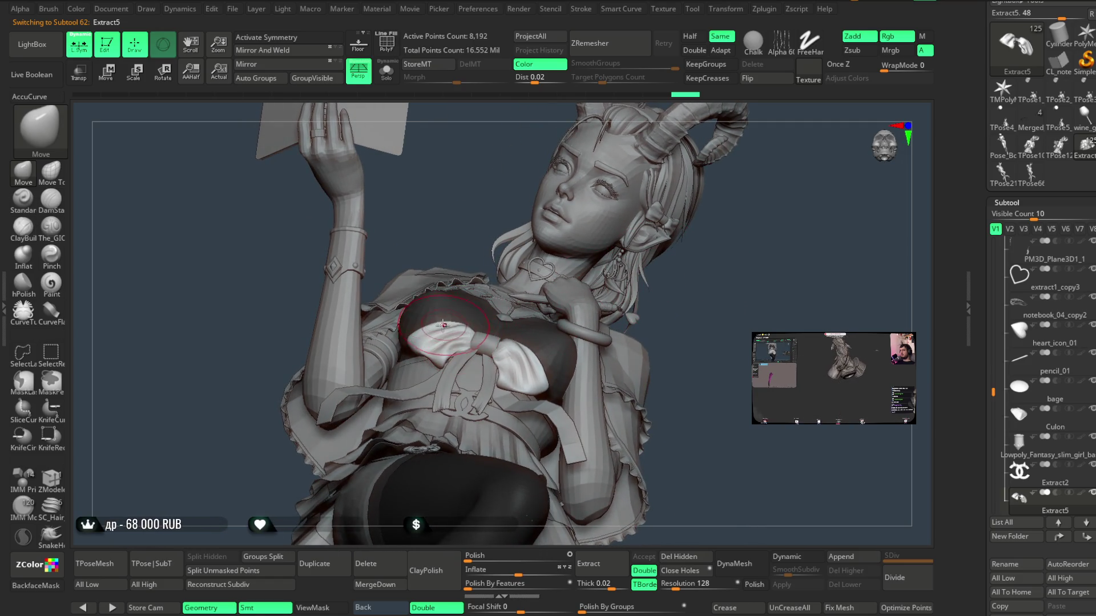
key("space")
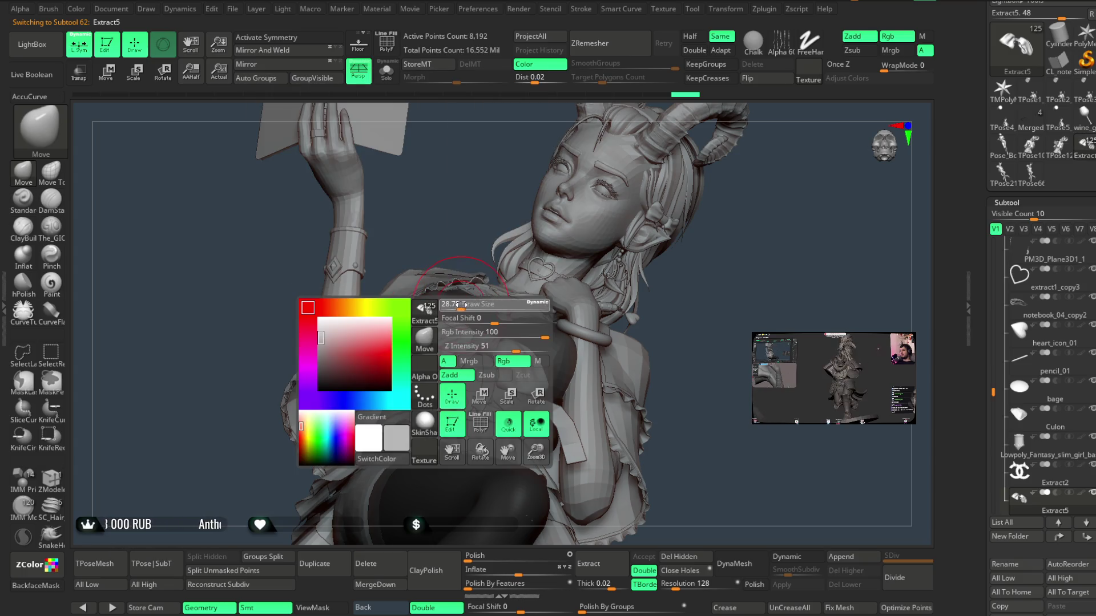
right_click_drag(448, 253, 521, 366)
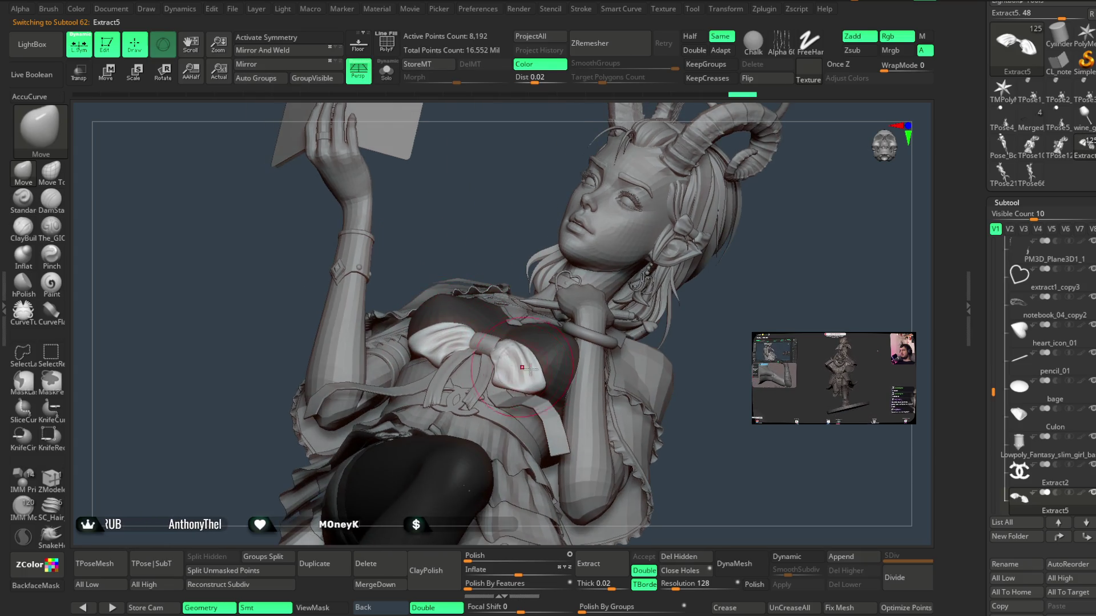
mouse_move(689, 339)
right_mouse_down()
mouse_move(705, 320)
mouse_move(702, 345)
mouse_move(688, 335)
right_mouse_up()
mouse_move(462, 344)
right_mouse_down()
mouse_move(586, 305)
mouse_move(542, 366)
right_mouse_up()
mouse_move(615, 327)
right_mouse_down()
mouse_move(640, 291)
mouse_move(627, 286)
mouse_move(632, 308)
mouse_move(645, 299)
mouse_move(629, 298)
mouse_move(644, 296)
mouse_move(632, 289)
mouse_move(716, 256)
mouse_move(761, 172)
mouse_move(734, 193)
mouse_move(691, 262)
mouse_move(692, 314)
mouse_move(709, 340)
mouse_move(617, 318)
mouse_move(636, 296)
mouse_move(729, 274)
mouse_move(715, 382)
right_mouse_up()
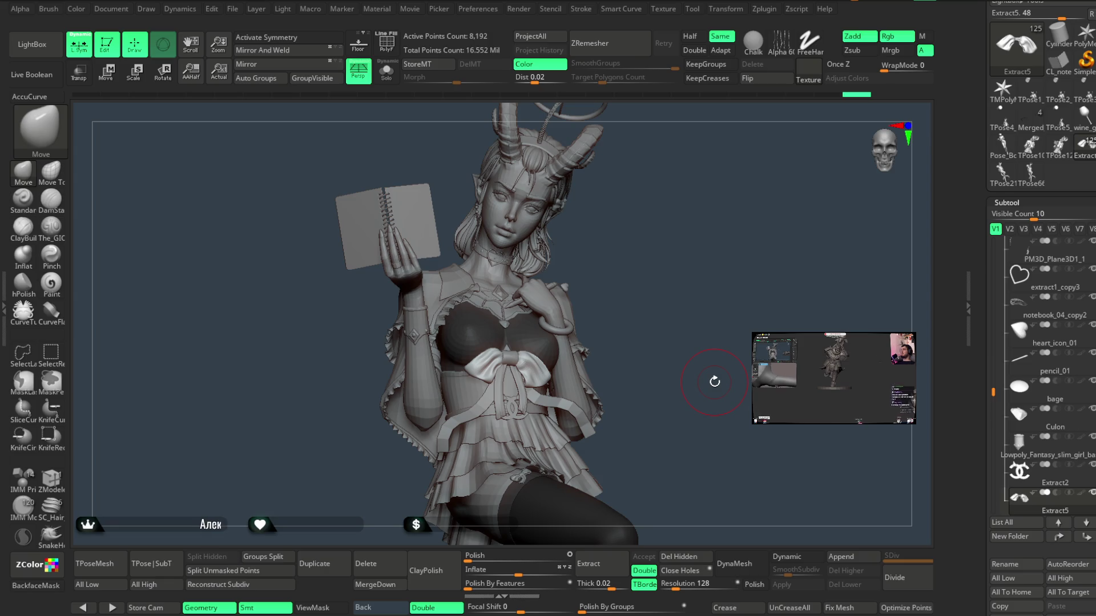
- Rotate around the figure for a look, then Alt-click the legs to select Pose_Book1_6
mouse_move(628, 256)
left_mouse_down()
mouse_move(668, 257)
mouse_move(663, 272)
mouse_move(635, 201)
mouse_move(643, 276)
mouse_move(624, 271)
mouse_move(684, 240)
mouse_move(620, 262)
mouse_move(687, 235)
mouse_move(663, 253)
mouse_move(656, 228)
mouse_move(666, 237)
mouse_move(657, 260)
mouse_move(632, 271)
left_mouse_up()
key("space")
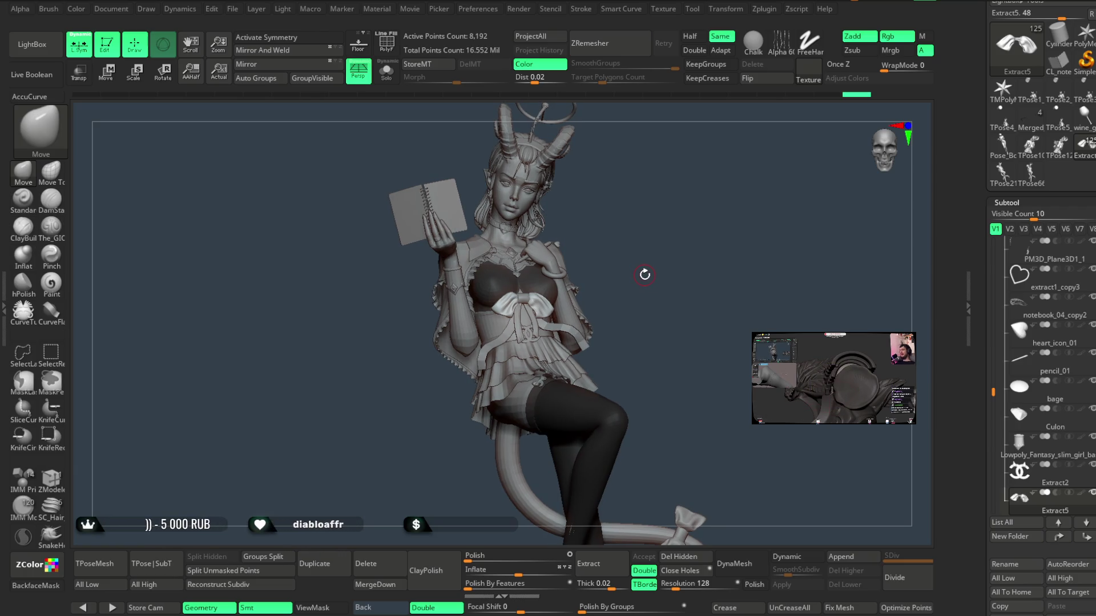
left_click_drag(645, 275, 650, 271)
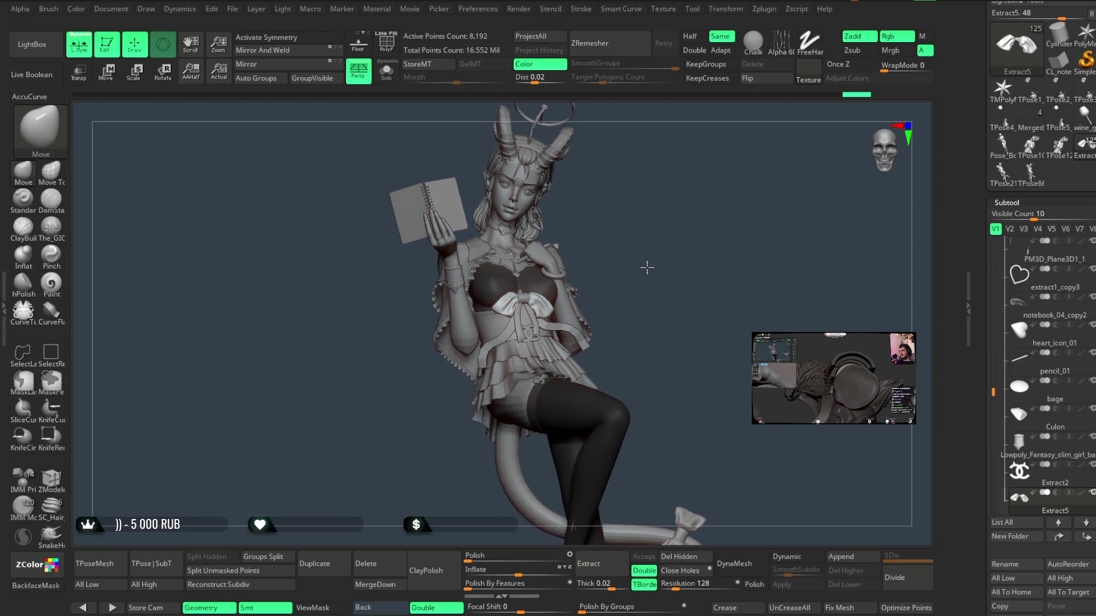
mouse_move(651, 264)
left_mouse_down()
mouse_move(636, 265)
mouse_move(660, 267)
mouse_move(631, 264)
mouse_move(646, 302)
left_mouse_up()
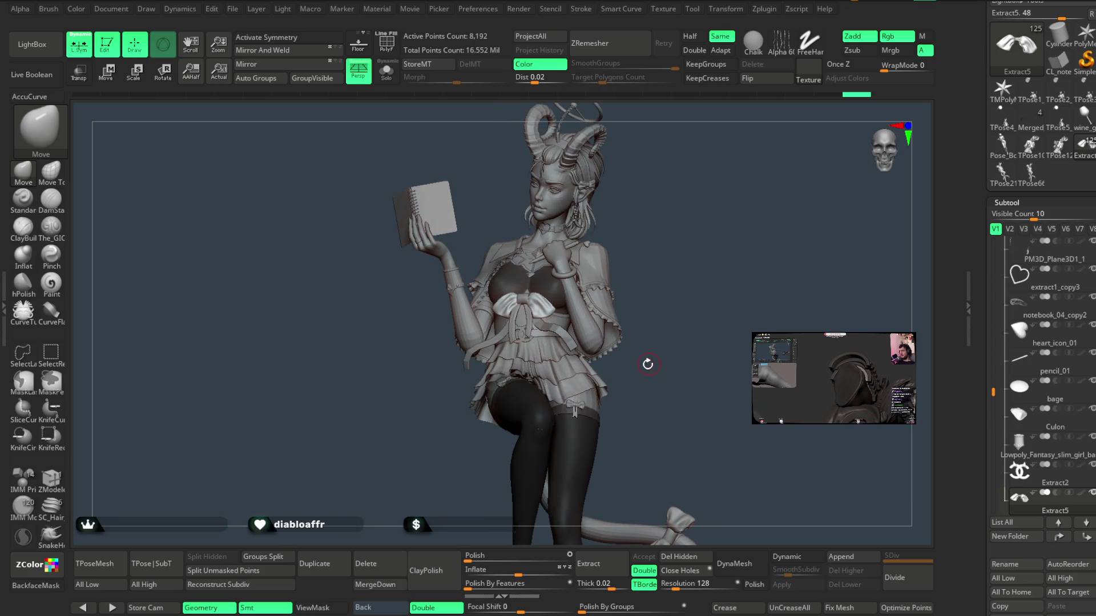
mouse_move(662, 375)
left_mouse_down()
mouse_move(663, 242)
mouse_move(481, 311)
left_mouse_up()
left_click(469, 301, "alt")
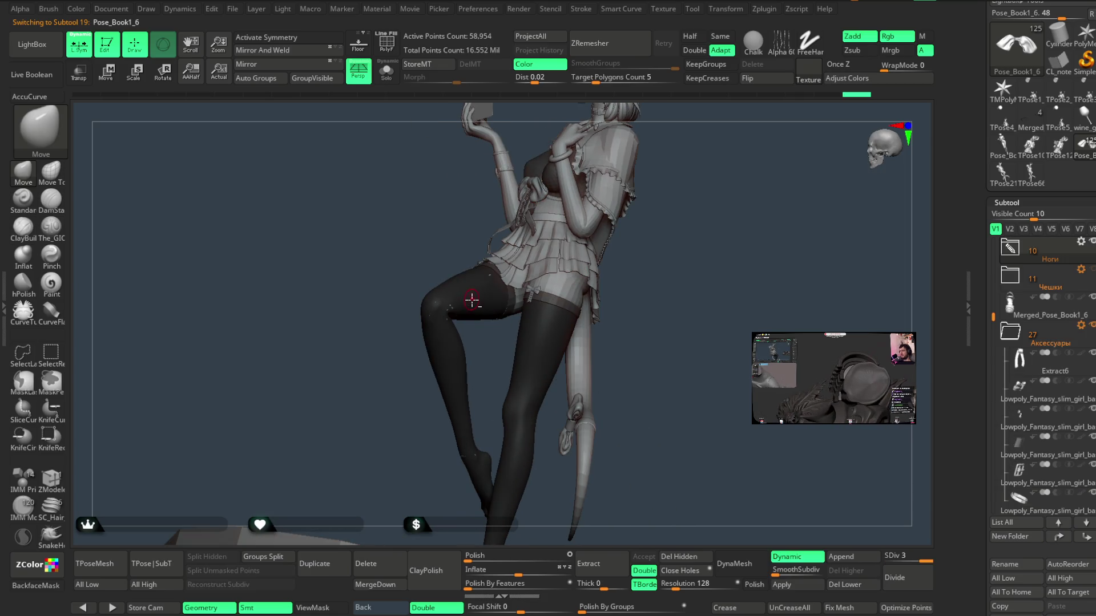
- Drop the leg mesh to subdivision level 1 and turn off SmoothSubdiv Dynamic
left_click_drag(483, 371, 655, 476)
left_click(882, 561)
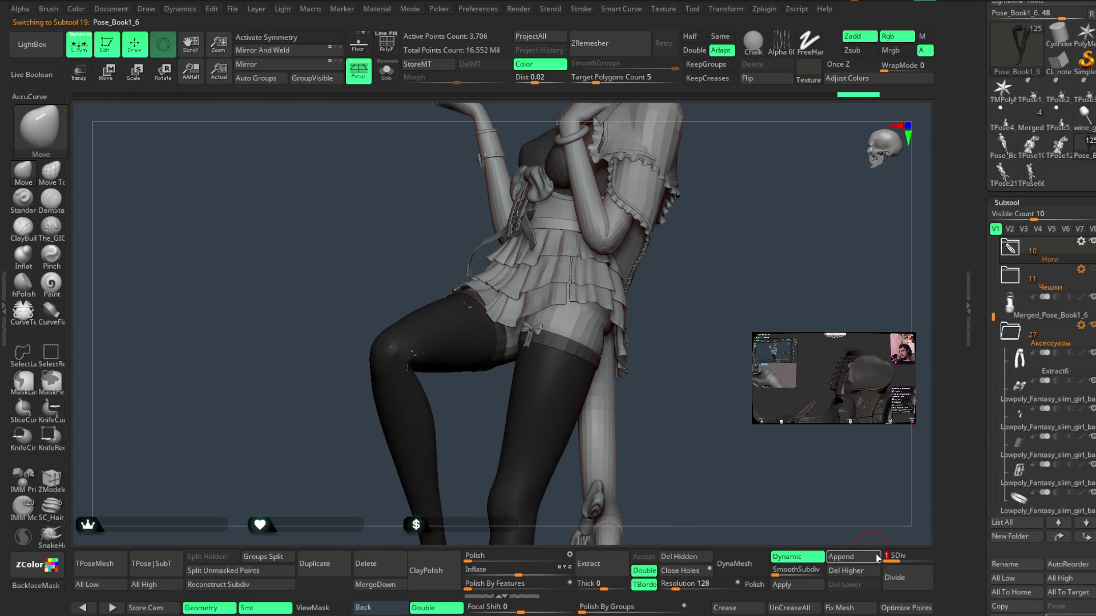
key("space")
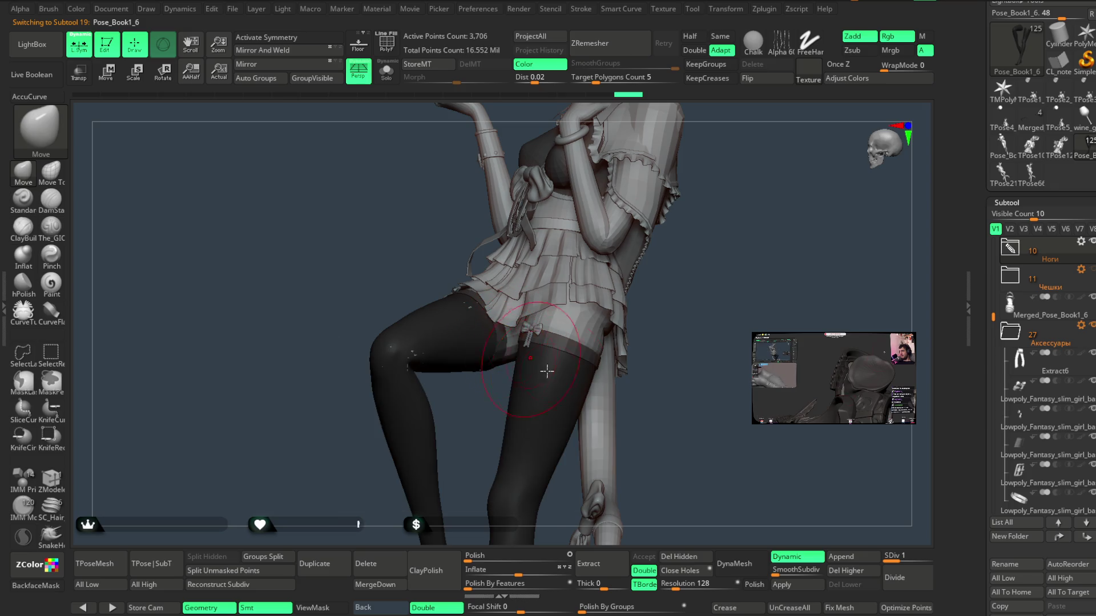
key("shift+d")
- Orbit and zoom along the thighs, knee, lower leg and the tail curling around it
left_click_drag(467, 408, 448, 356)
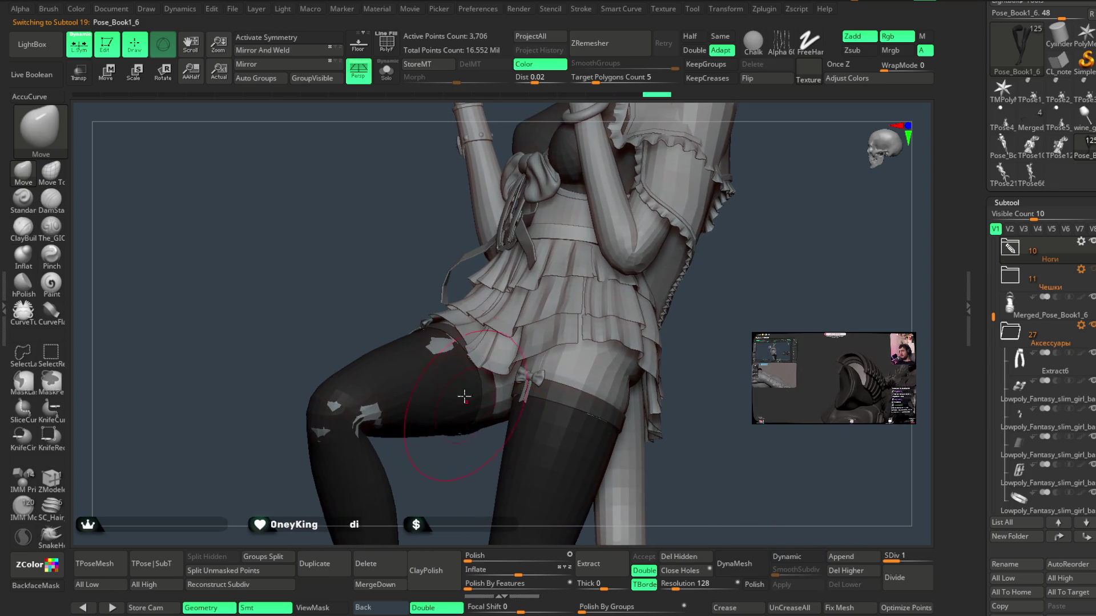
right_click_drag(451, 400, 416, 416)
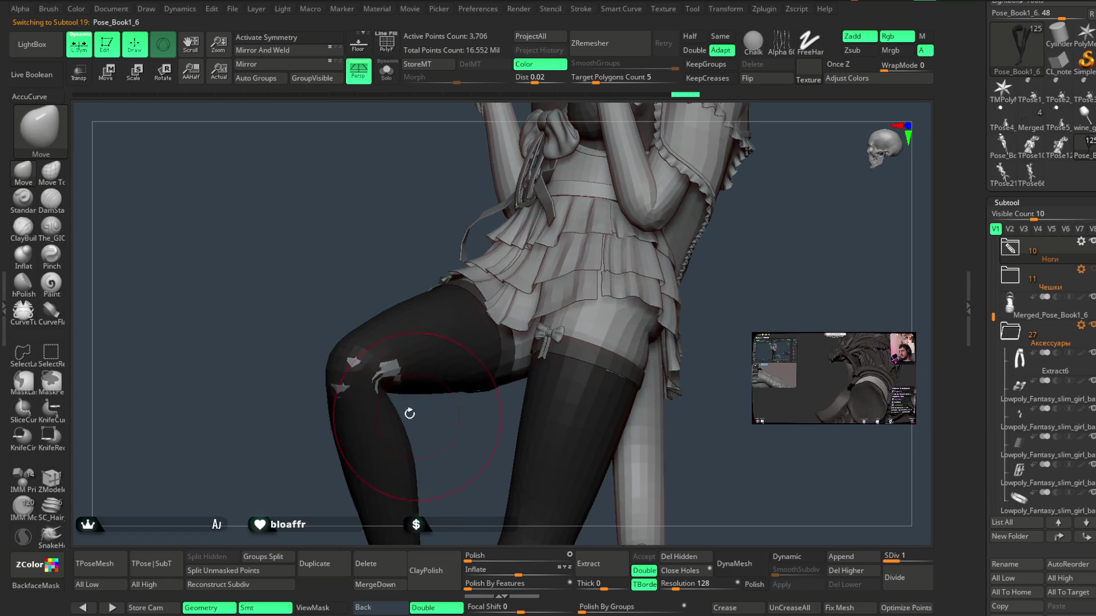
right_click_drag(378, 386, 422, 411)
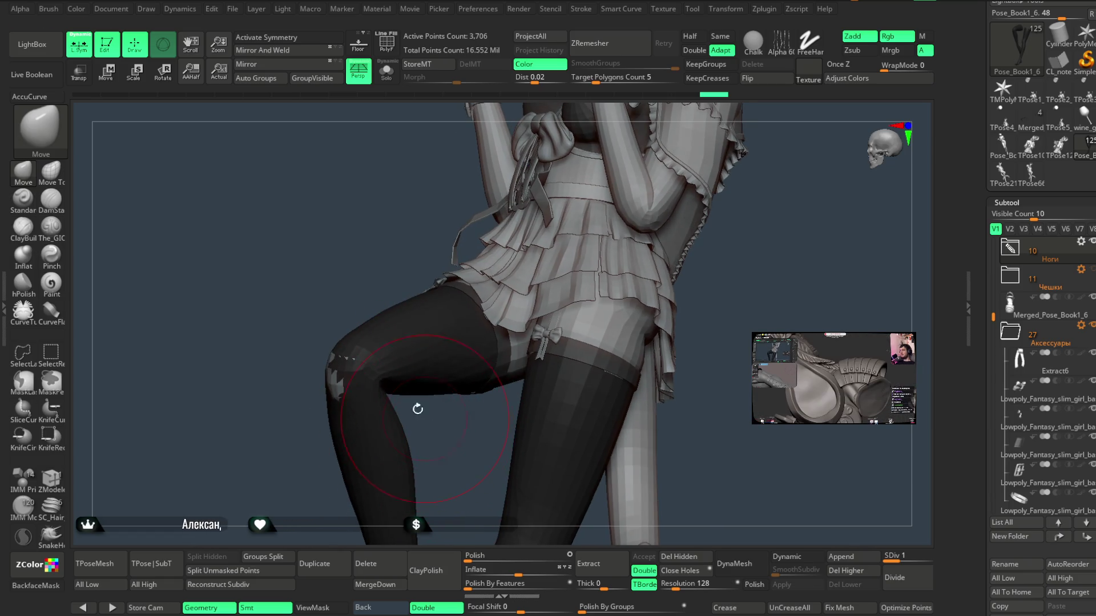
right_click(419, 368)
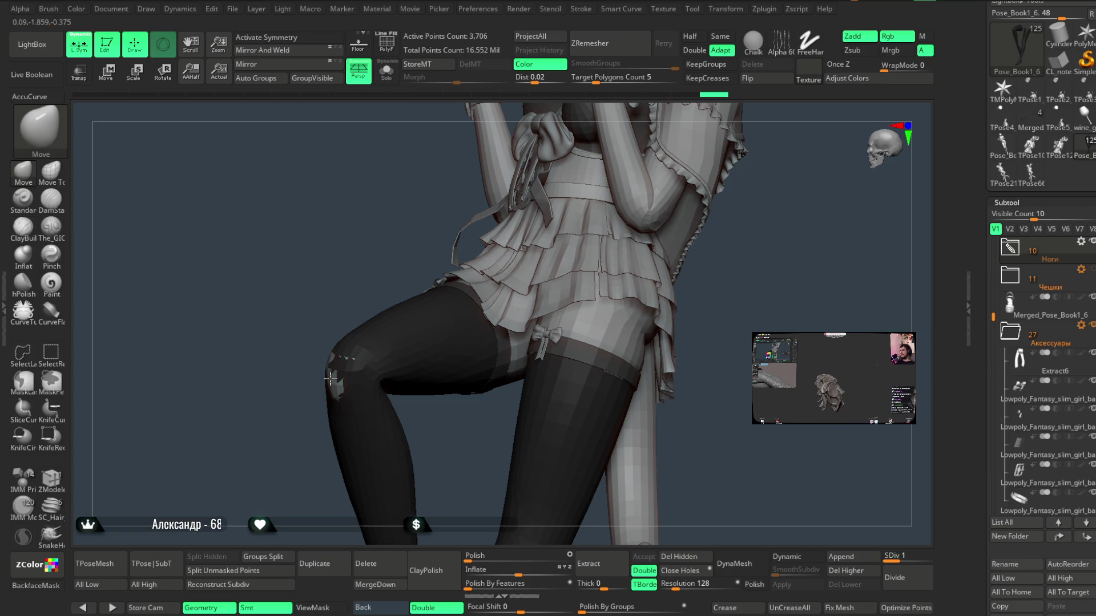
mouse_move(319, 401)
left_mouse_down()
mouse_move(421, 379)
mouse_move(466, 311)
left_mouse_up()
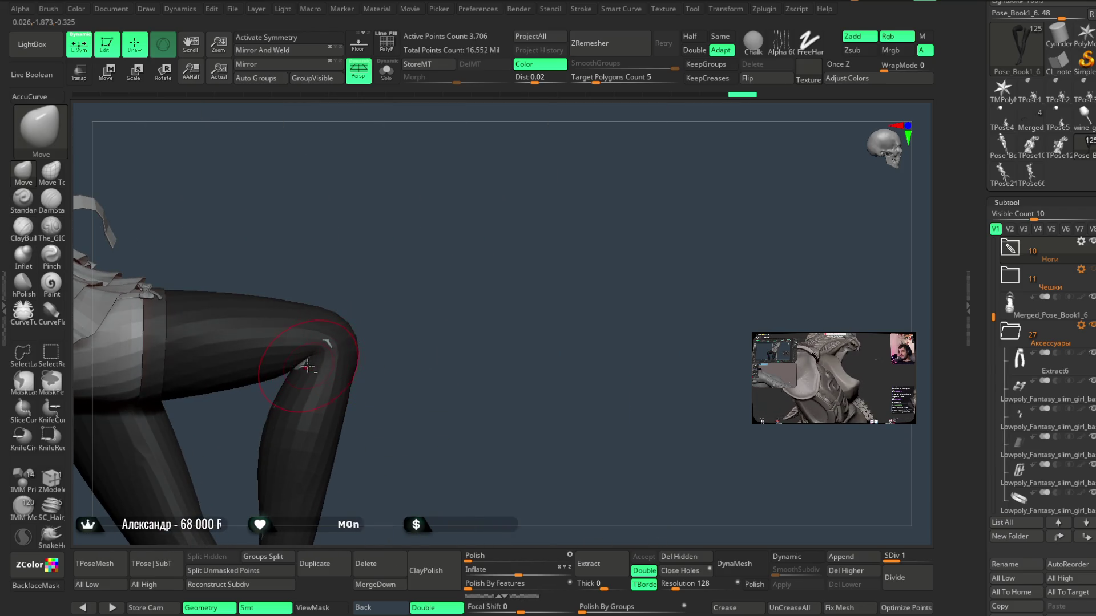
mouse_move(405, 335)
left_mouse_down()
mouse_move(432, 281)
mouse_move(324, 462)
mouse_move(481, 286)
mouse_move(349, 358)
left_mouse_up()
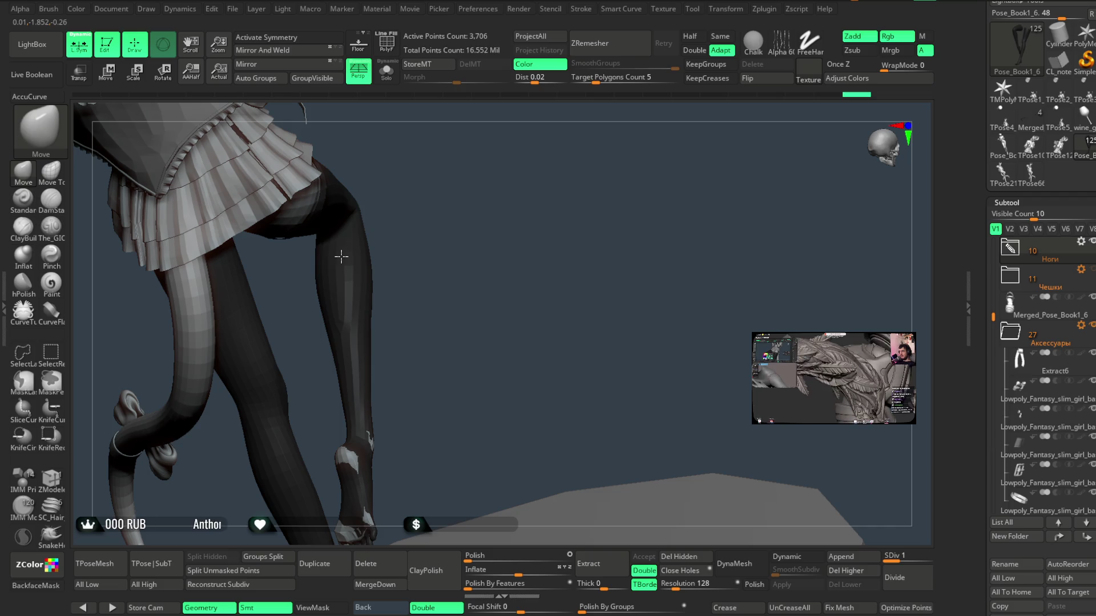
mouse_move(423, 309)
left_mouse_down()
mouse_move(405, 274)
mouse_move(336, 388)
mouse_move(420, 293)
mouse_move(449, 331)
left_mouse_up()
mouse_move(336, 330)
left_mouse_down()
mouse_move(447, 262)
mouse_move(310, 299)
mouse_move(403, 247)
mouse_move(362, 313)
left_mouse_up()
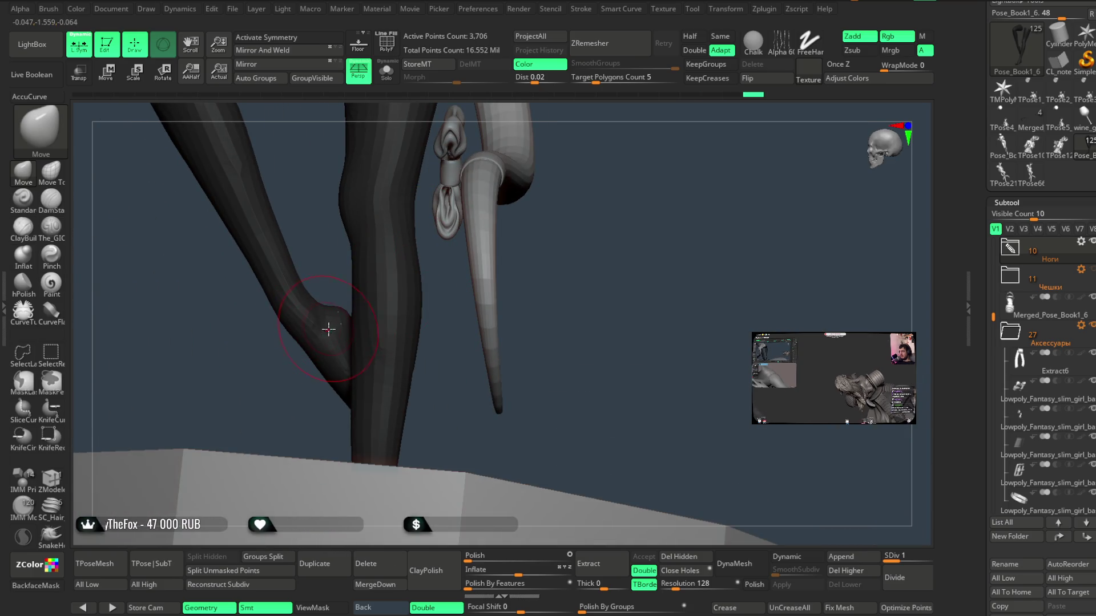
- Orbit around the stockinged feet, legs and tail to inspect them from several angles
mouse_move(427, 415)
left_mouse_down()
mouse_move(470, 252)
mouse_move(342, 372)
left_mouse_up()
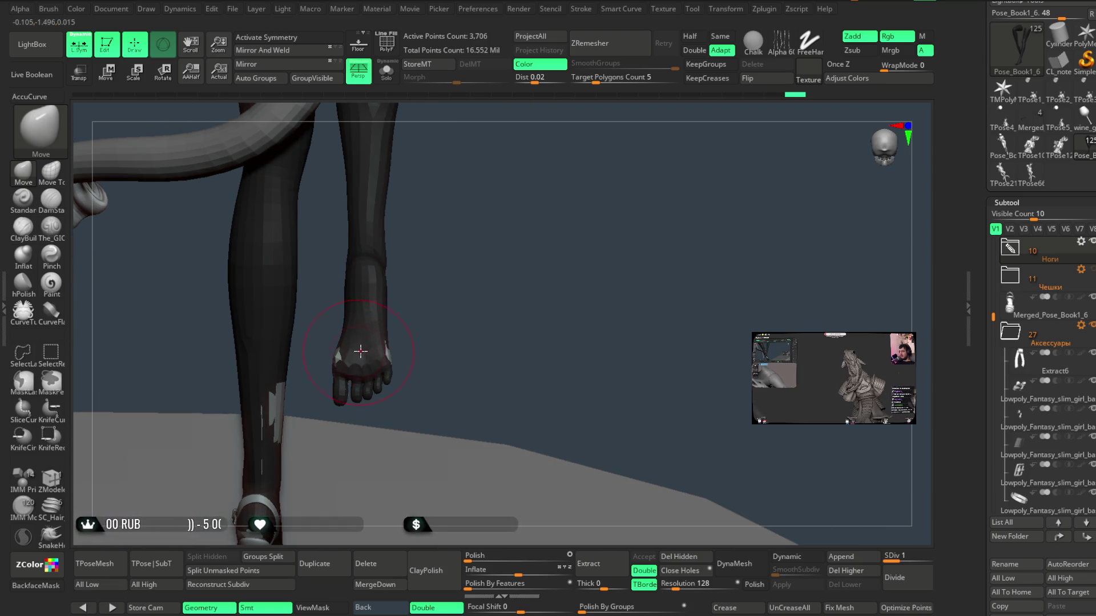
key("space")
mouse_move(379, 352)
right_mouse_down()
mouse_move(396, 352)
mouse_move(401, 326)
right_mouse_up()
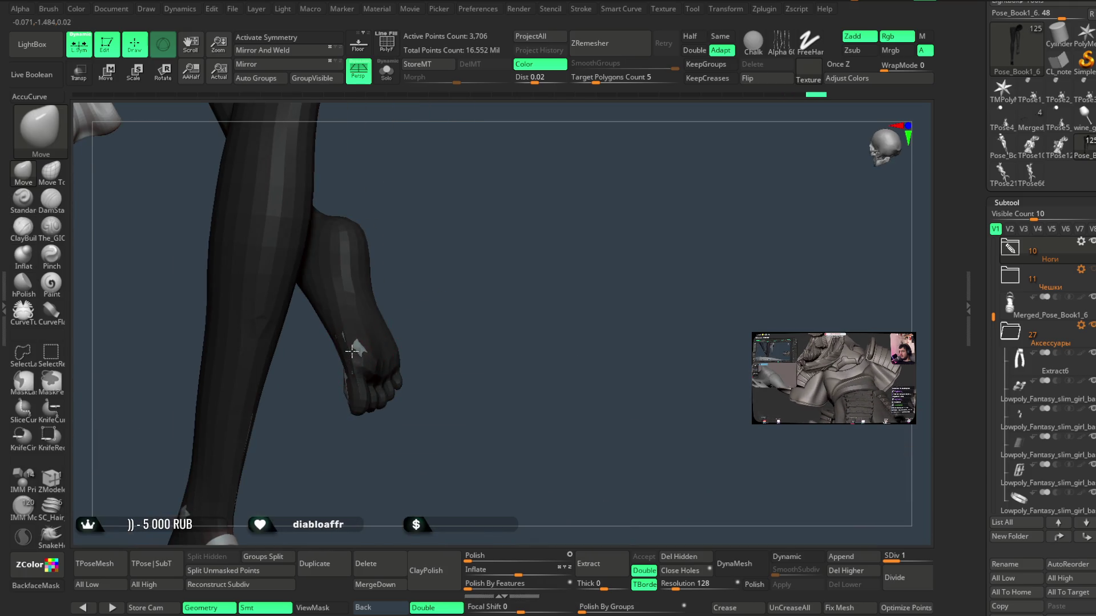
mouse_move(411, 304)
right_mouse_down()
mouse_move(338, 247)
mouse_move(317, 261)
right_mouse_up()
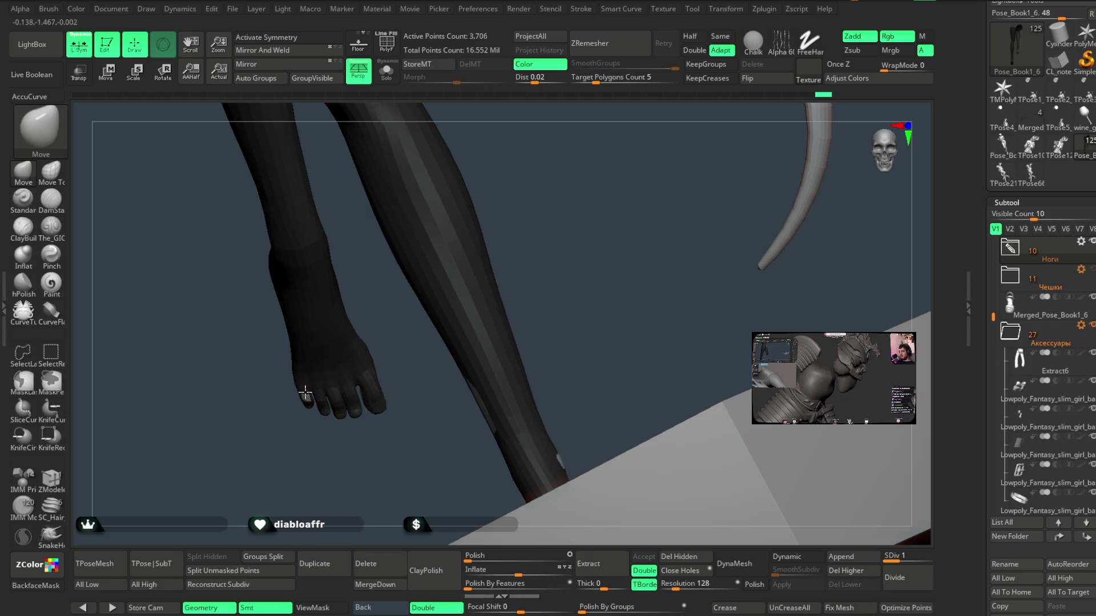
mouse_move(369, 335)
left_mouse_down()
mouse_move(521, 228)
mouse_move(413, 341)
mouse_move(494, 249)
mouse_move(380, 321)
left_mouse_up()
mouse_move(434, 283)
left_mouse_down()
mouse_move(447, 274)
mouse_move(367, 319)
left_mouse_up()
mouse_move(481, 268)
left_mouse_down()
mouse_move(447, 286)
mouse_move(606, 318)
mouse_move(552, 293)
left_mouse_up()
key("space")
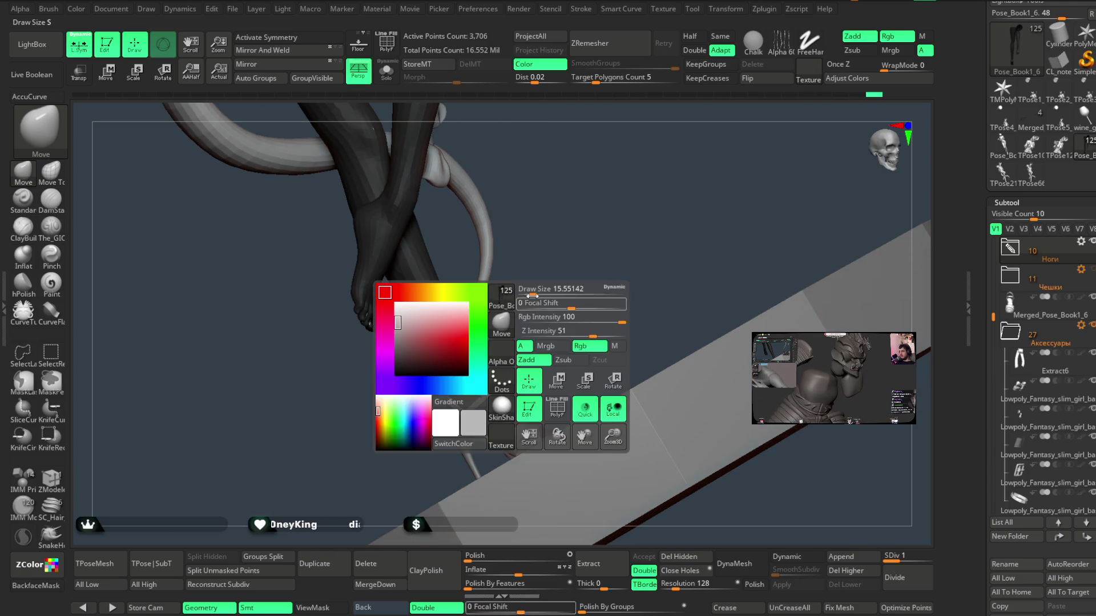
mouse_move(432, 324)
left_mouse_down()
mouse_move(562, 255)
mouse_move(519, 297)
mouse_move(563, 290)
mouse_move(455, 427)
mouse_move(519, 350)
mouse_move(504, 332)
mouse_move(420, 384)
mouse_move(506, 358)
mouse_move(479, 326)
mouse_move(487, 311)
mouse_move(470, 357)
left_mouse_up()
- Frame the whole figure with F, then zoom back toward the tail
key("f")
mouse_move(528, 294)
left_mouse_down()
mouse_move(512, 223)
mouse_move(491, 240)
mouse_move(512, 235)
mouse_move(525, 335)
mouse_move(538, 262)
mouse_move(511, 264)
mouse_move(570, 218)
mouse_move(578, 272)
left_mouse_up()
scroll(518, 264, "up", 5)
- Darken the main colour to a mid grey of RGB 145
scroll(1002, 119, "up", 5)
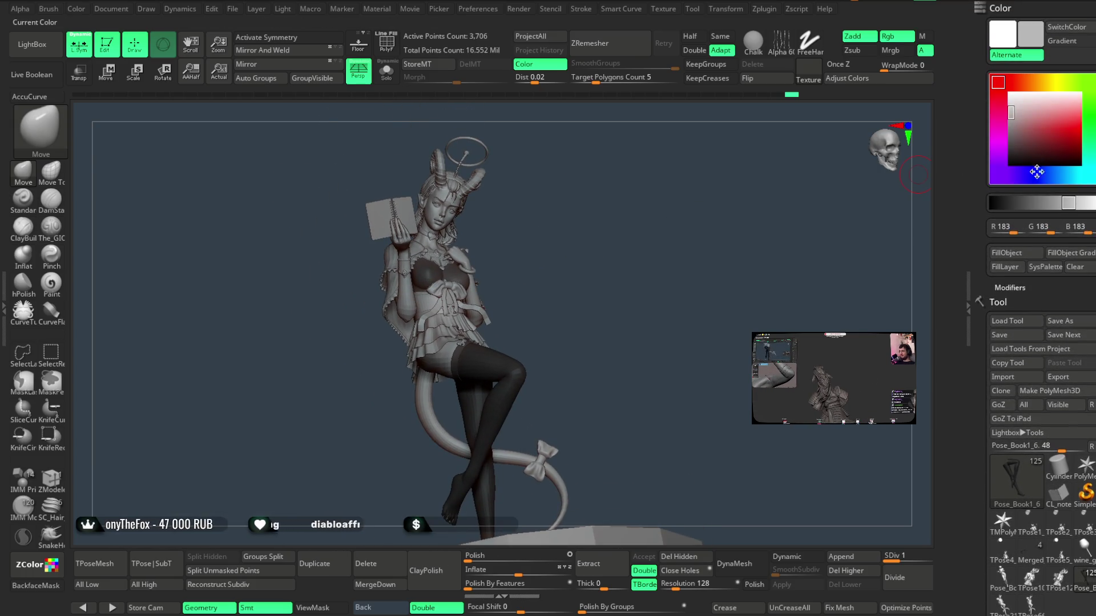
left_click_drag(1003, 119, 1004, 124)
mouse_move(634, 297)
left_mouse_down()
mouse_move(641, 291)
mouse_move(619, 255)
mouse_move(624, 277)
mouse_move(315, 104)
left_mouse_up()
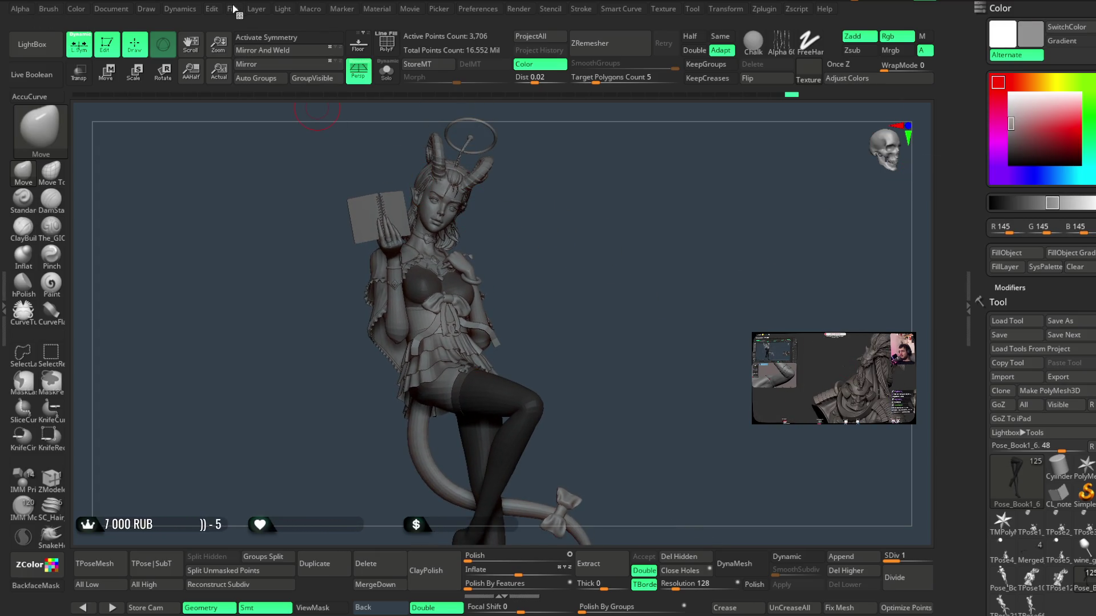
- Reposition the scene light on the Light palette's sphere
left_click(283, 9)
left_click(322, 69)
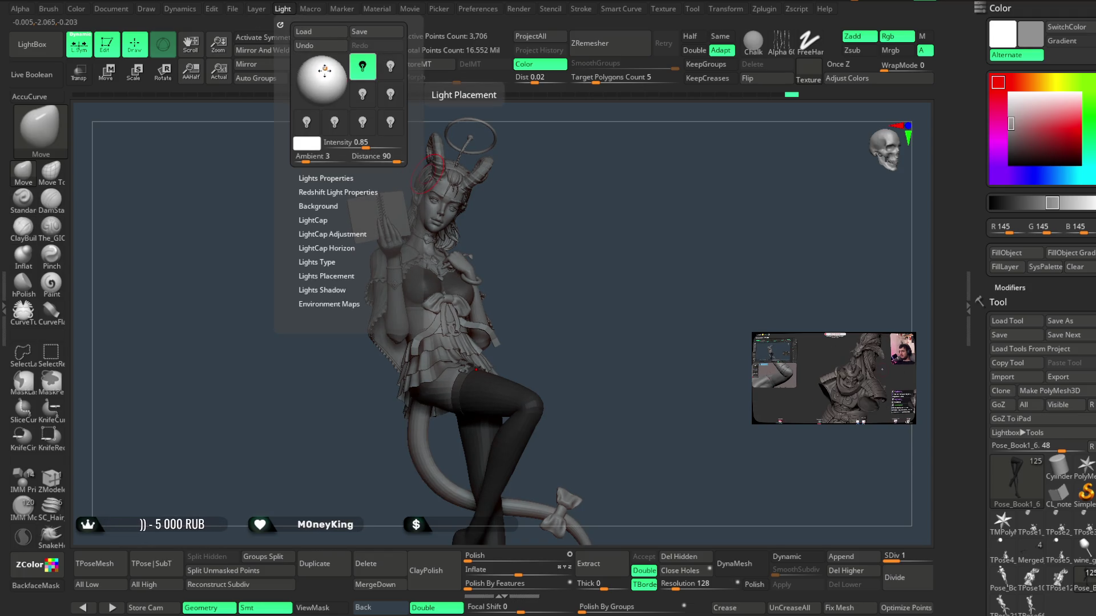
left_click(324, 70)
left_click(319, 70)
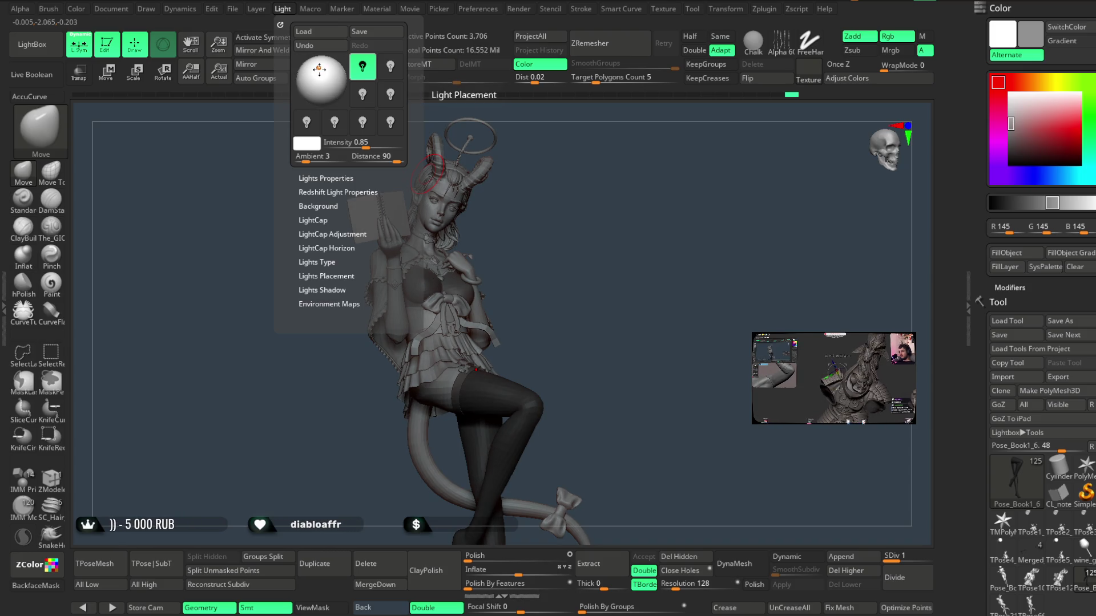
- Orbit from the base to a side profile, then zoom in on the upper body from below
mouse_move(553, 198)
left_mouse_down()
mouse_move(560, 208)
mouse_move(559, 178)
mouse_move(565, 233)
mouse_move(568, 191)
mouse_move(541, 195)
mouse_move(584, 192)
mouse_move(546, 228)
mouse_move(553, 208)
mouse_move(565, 228)
mouse_move(570, 212)
mouse_move(560, 224)
mouse_move(634, 207)
mouse_move(645, 215)
mouse_move(629, 191)
mouse_move(658, 166)
mouse_move(632, 206)
mouse_move(665, 201)
mouse_move(634, 181)
mouse_move(634, 207)
mouse_move(646, 186)
mouse_move(580, 235)
mouse_move(577, 220)
mouse_move(595, 262)
mouse_move(656, 318)
left_mouse_up()
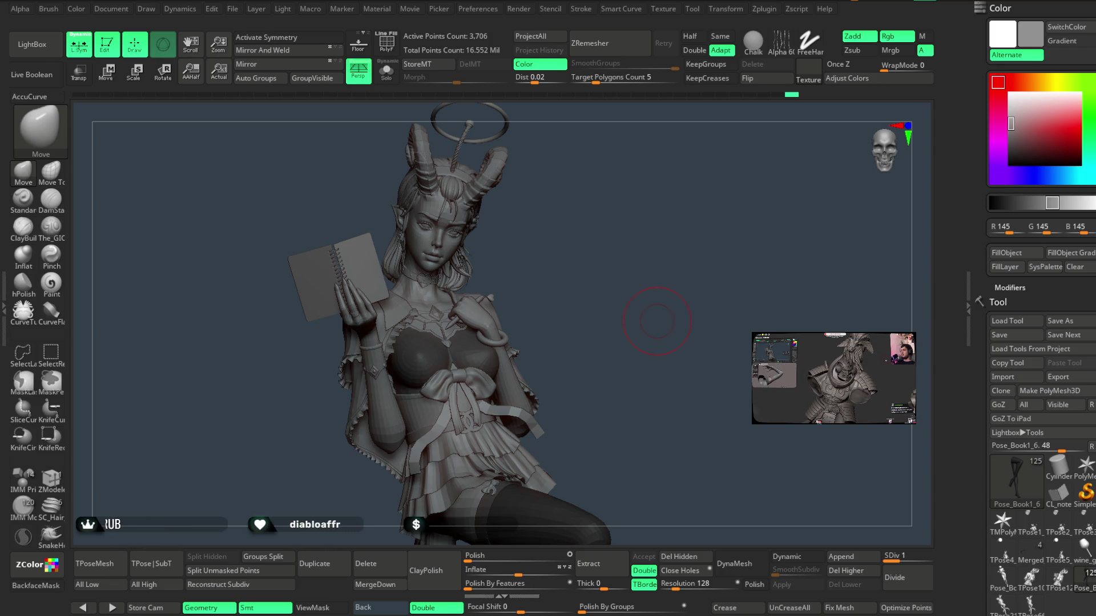
mouse_move(659, 373)
left_mouse_down()
mouse_move(722, 375)
mouse_move(663, 374)
left_mouse_up()
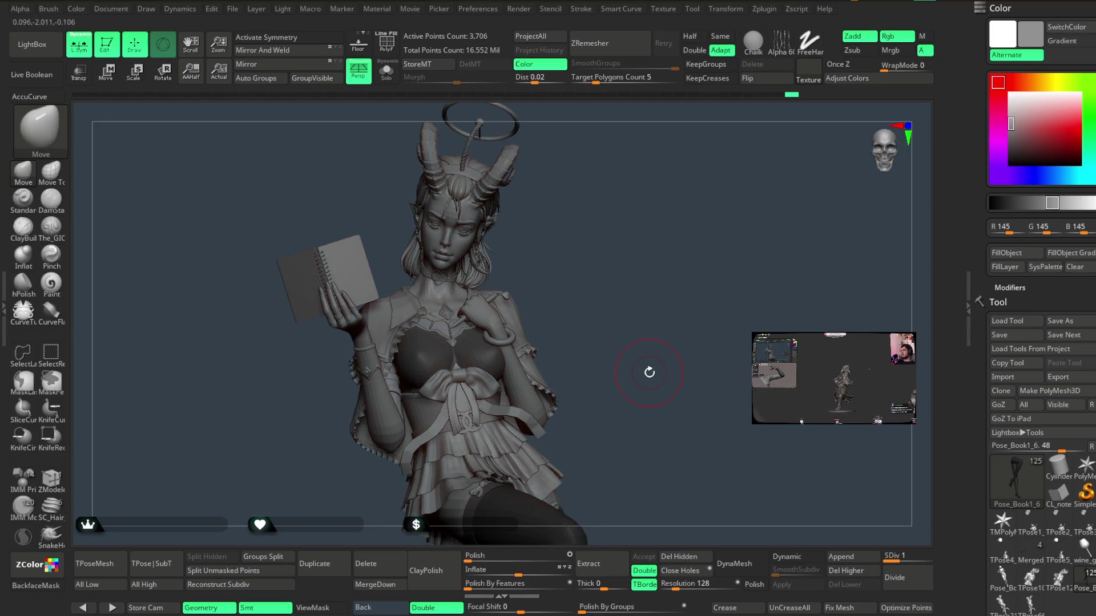
mouse_move(642, 232)
left_mouse_down()
mouse_move(617, 272)
mouse_move(617, 216)
mouse_move(607, 225)
mouse_move(619, 262)
mouse_move(748, 320)
left_mouse_up()
- Scroll the Subtool list to the bage badge piece and make it the active subtool
scroll(1036, 349, "down", 10)
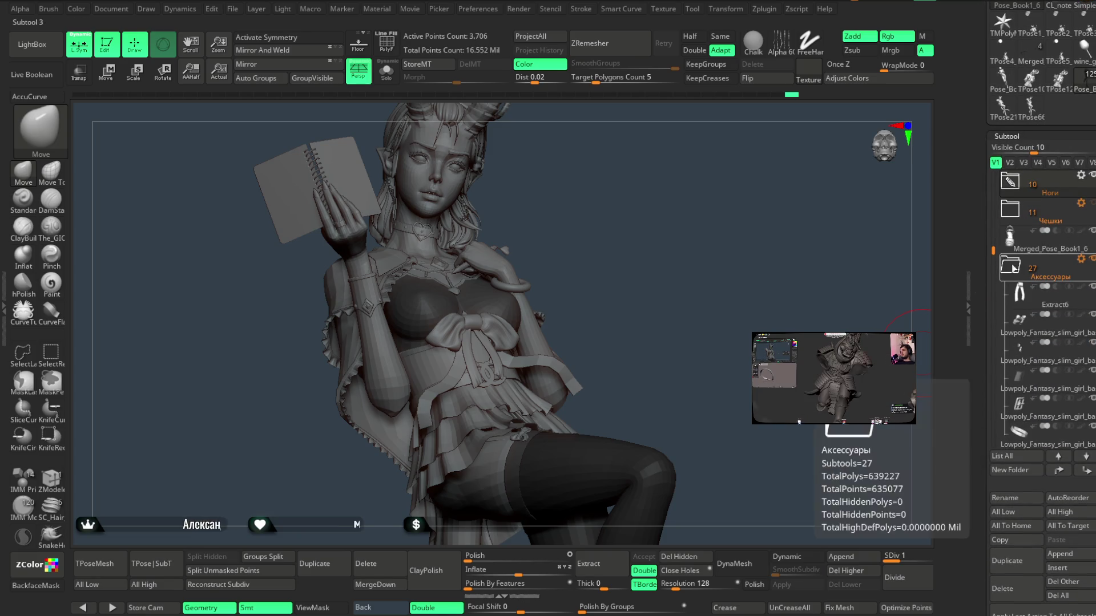
left_click_drag(993, 251, 993, 315)
left_click(1044, 389)
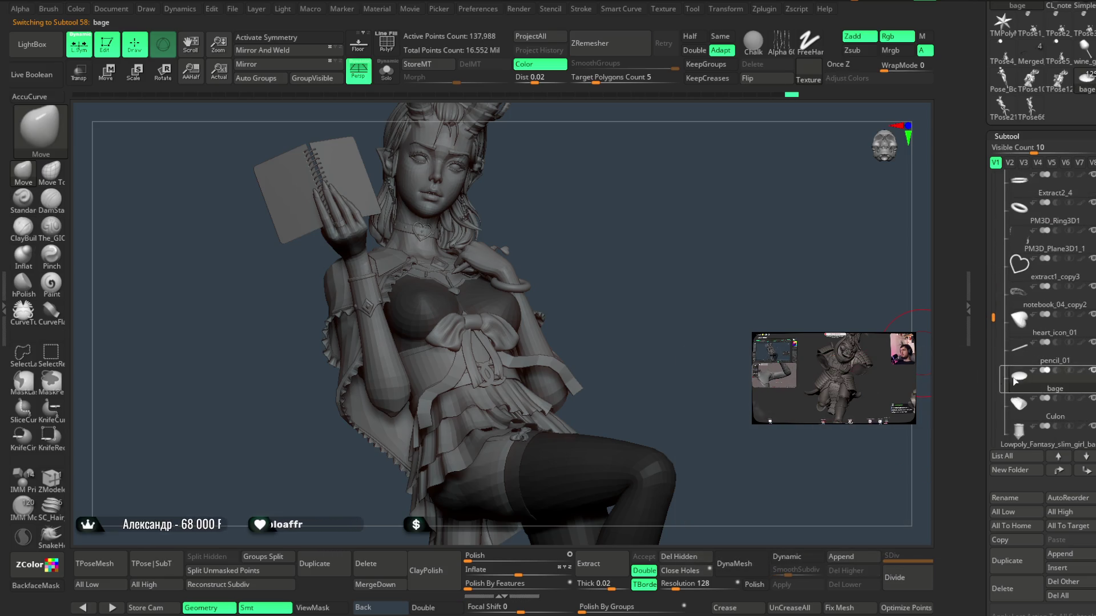
left_click(117, 83)
- Zoom in on the chest and place the gizmo on the collar badge
mouse_move(619, 191)
right_mouse_down("ctrl")
mouse_move(653, 176)
mouse_move(641, 318)
mouse_move(533, 273)
right_mouse_up("ctrl")
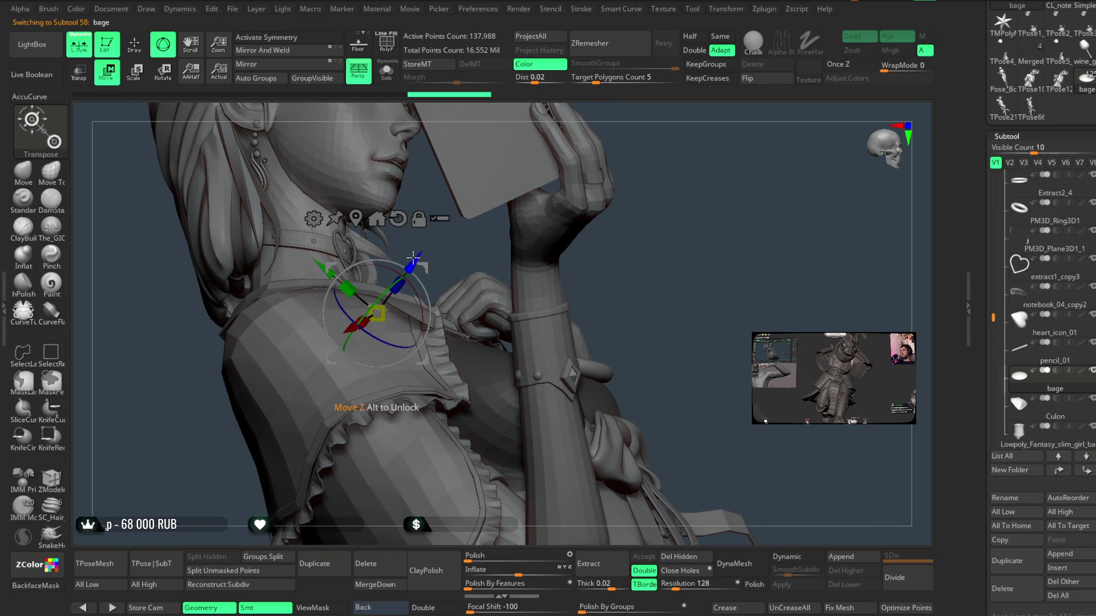
mouse_move(413, 258)
right_mouse_down()
mouse_move(620, 243)
mouse_move(448, 307)
right_mouse_up()
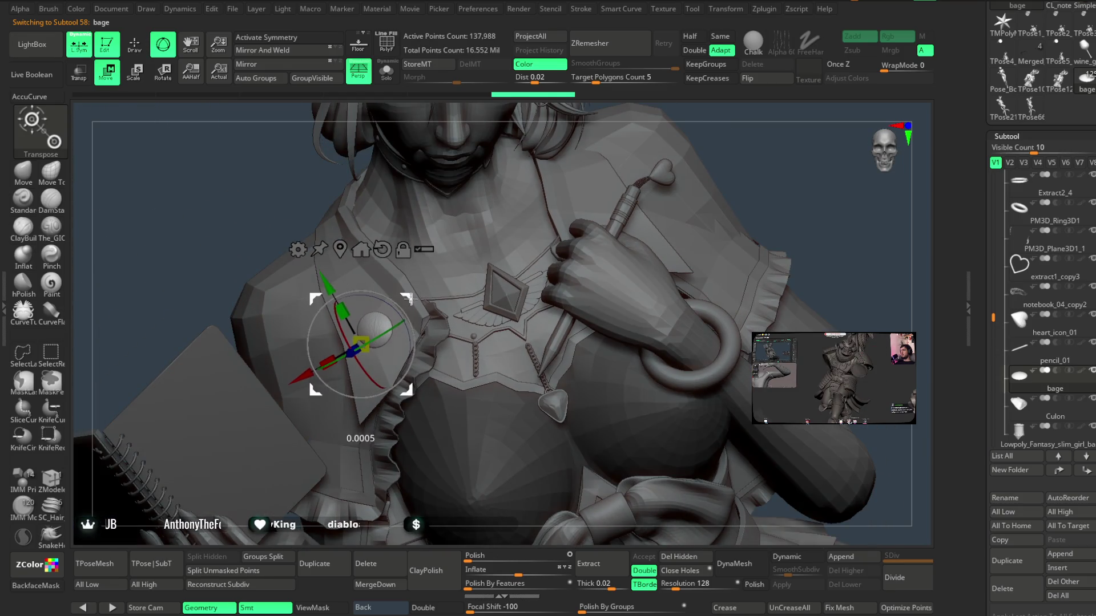
left_click_drag(361, 343, 358, 374, "alt")
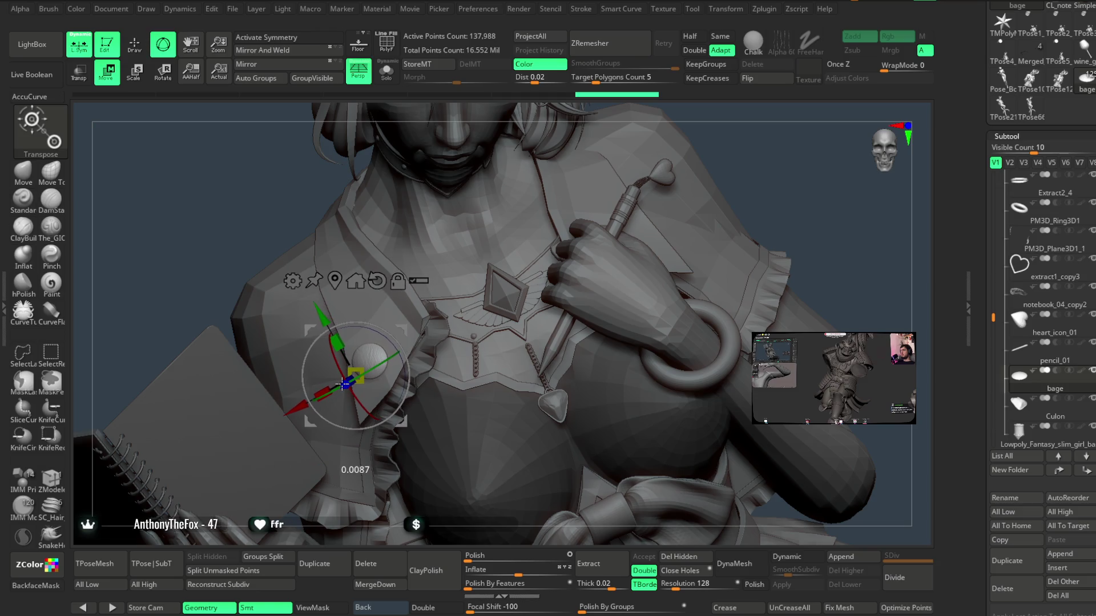
right_click_drag(343, 384, 581, 210)
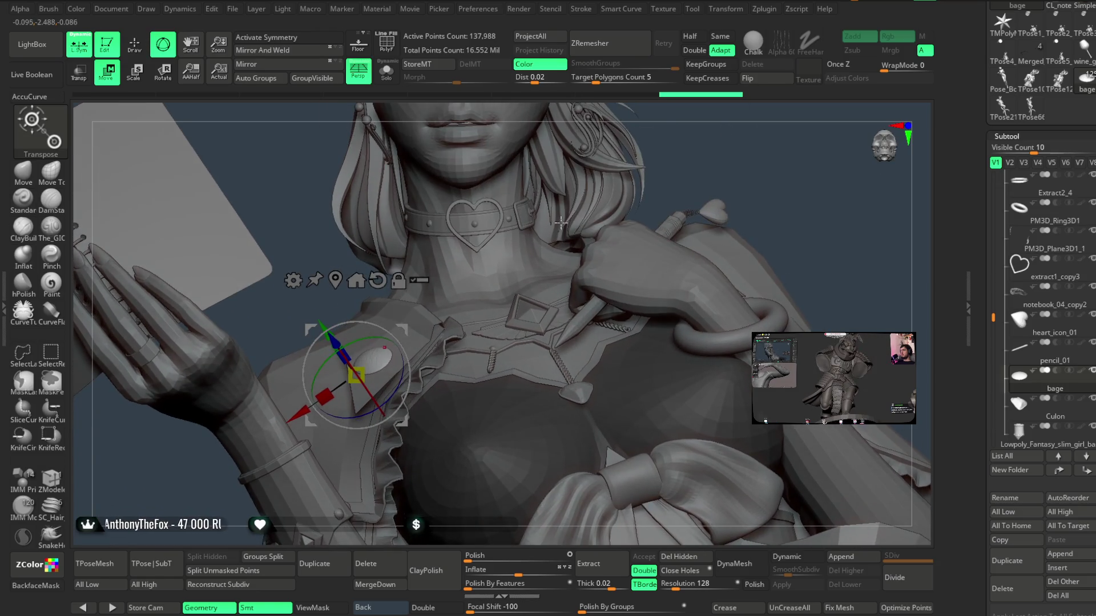
mouse_move(342, 283)
right_mouse_down()
mouse_move(461, 355)
mouse_move(434, 319)
mouse_move(476, 233)
mouse_move(365, 228)
mouse_move(374, 312)
right_mouse_up()
- Rotate the badge to a new angle with the gizmo rings, then return to Draw mode
left_click_drag(377, 311, 371, 316)
mouse_move(379, 215)
right_mouse_down()
mouse_move(430, 202)
mouse_move(407, 322)
right_mouse_up()
left_click_drag(407, 322, 407, 322)
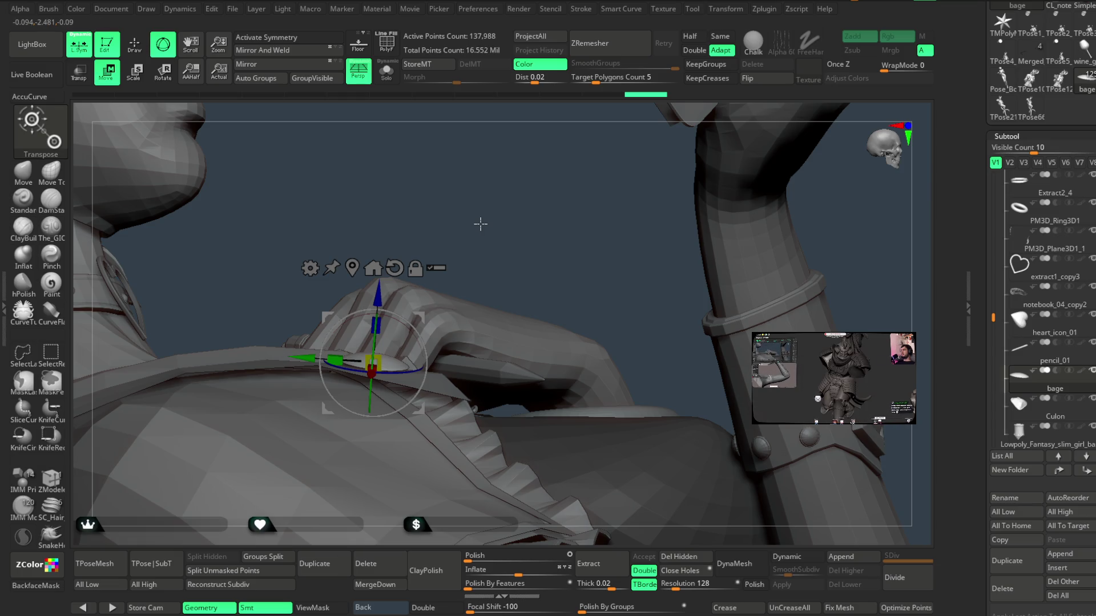
mouse_move(480, 223)
left_mouse_down()
mouse_move(542, 238)
mouse_move(421, 335)
left_mouse_up()
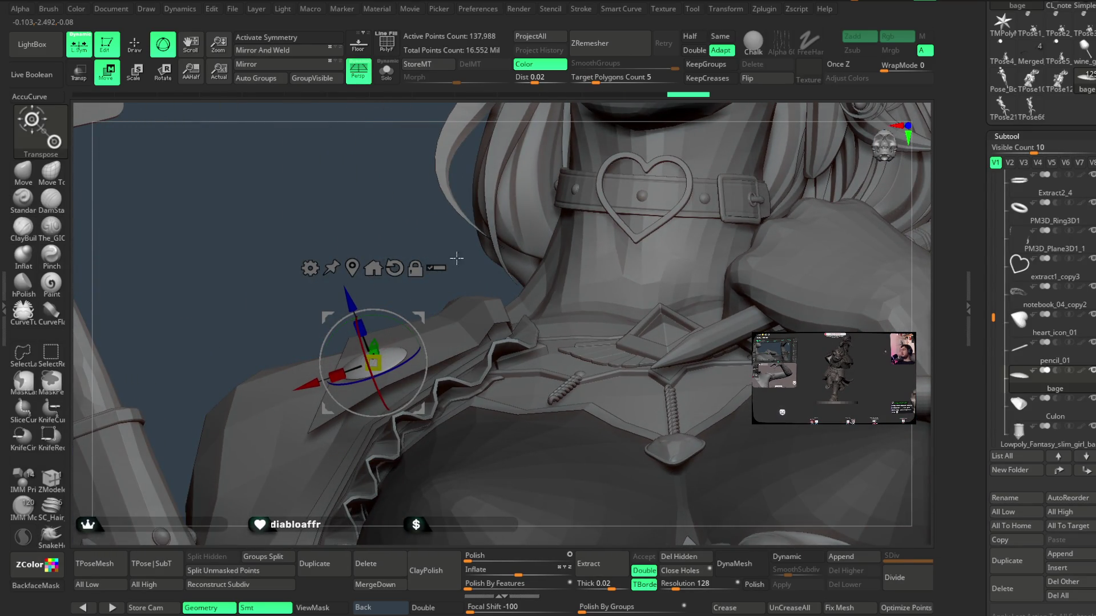
scroll(704, 167, "down", 5)
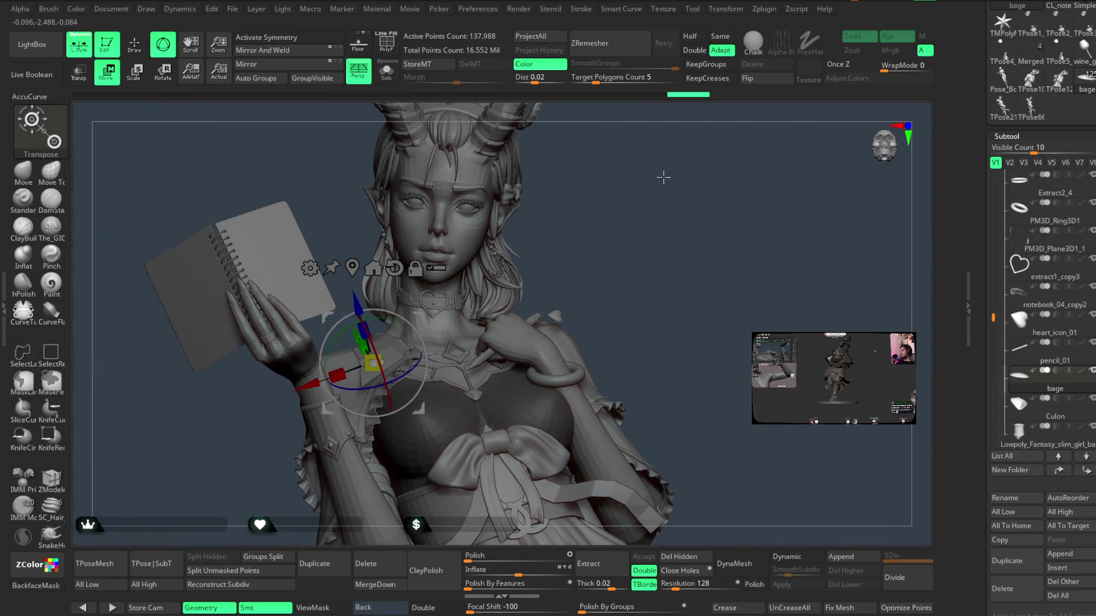
key("q")
mouse_move(172, 139)
left_mouse_down()
mouse_move(514, 200)
mouse_move(608, 235)
mouse_move(621, 232)
mouse_move(614, 220)
mouse_move(595, 250)
mouse_move(600, 219)
left_mouse_up()
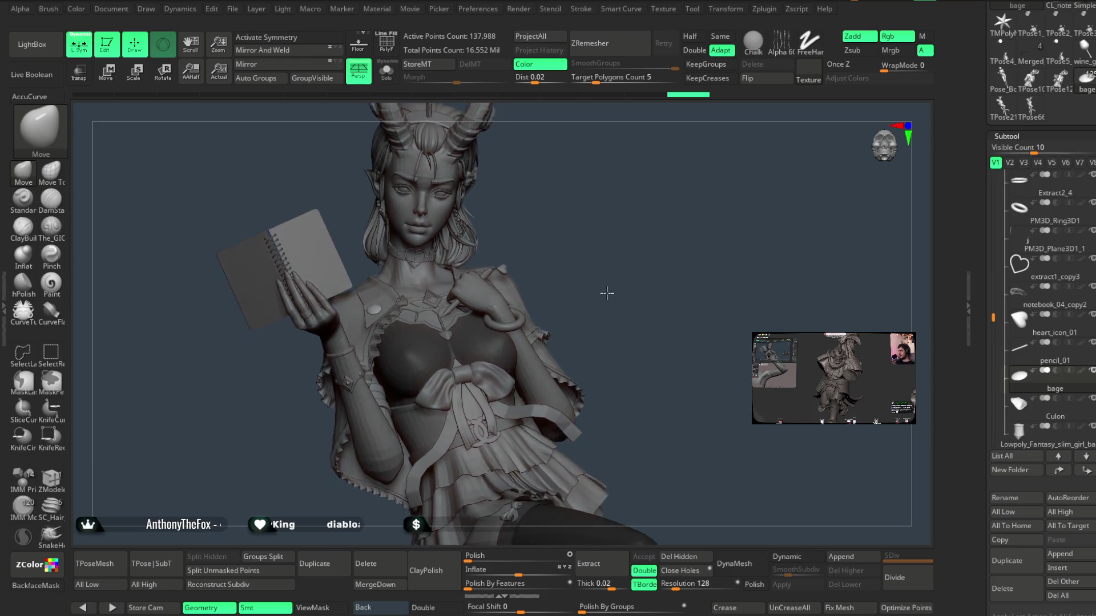
- Scale the chest ornament down to 0.8693 with the gizmo, then return to Draw and reframe
left_click_drag(604, 260, 708, 206, "alt")
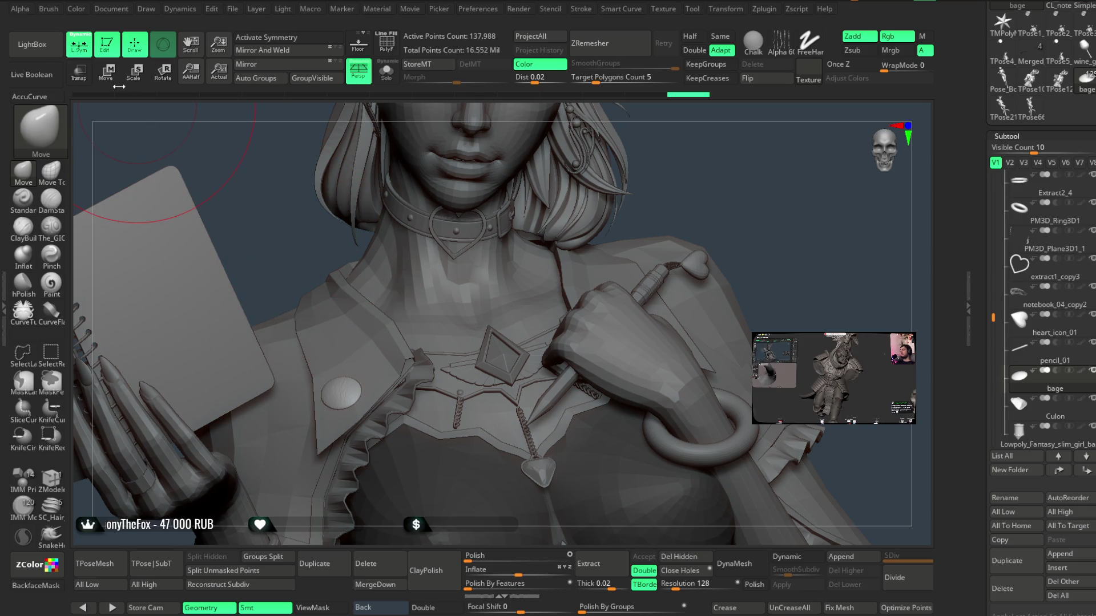
key("w")
left_click_drag(343, 382, 348, 388)
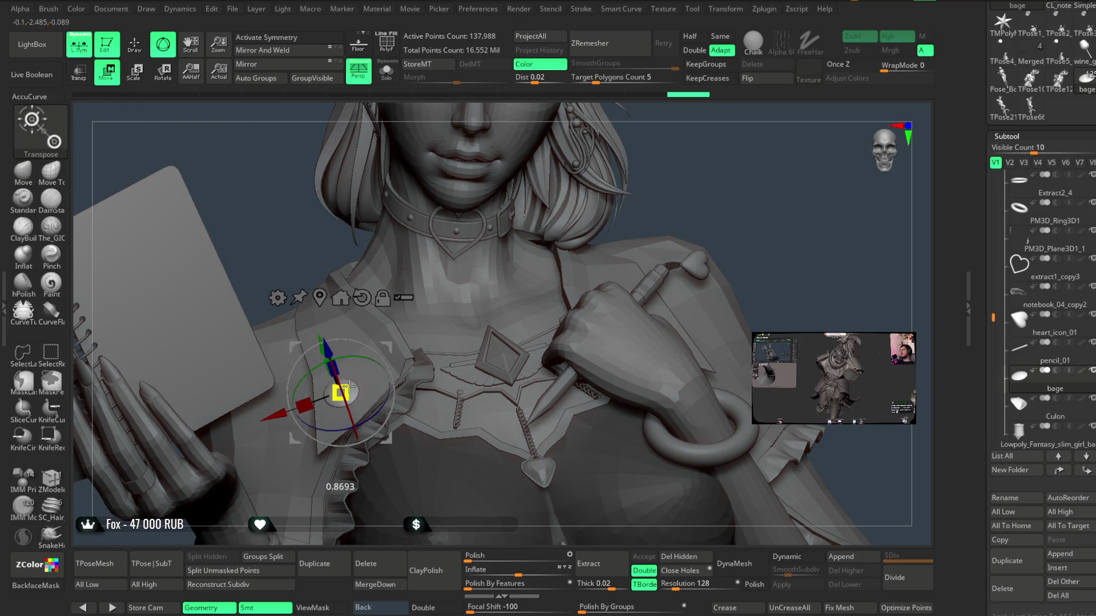
mouse_move(734, 152)
left_mouse_down()
mouse_move(717, 186)
mouse_move(444, 178)
left_mouse_up()
left_click(145, 56)
mouse_move(679, 180)
left_mouse_down()
mouse_move(707, 162)
mouse_move(696, 159)
mouse_move(734, 196)
mouse_move(685, 159)
left_mouse_up()
key("space")
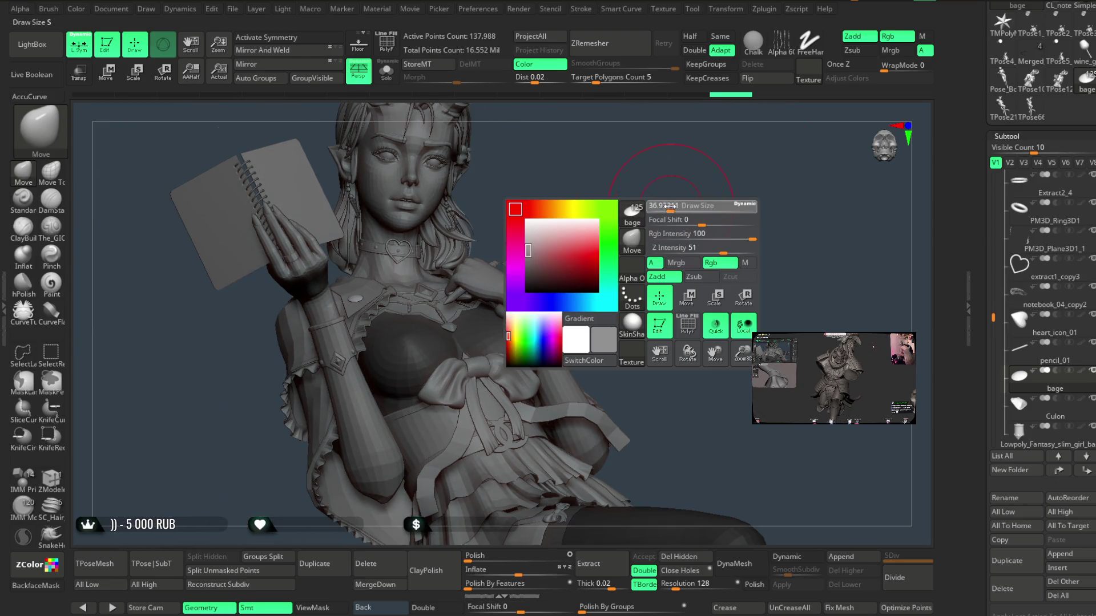
mouse_move(651, 215)
left_mouse_down()
mouse_move(650, 235)
mouse_move(653, 206)
mouse_move(636, 254)
mouse_move(643, 208)
mouse_move(637, 216)
left_mouse_up()
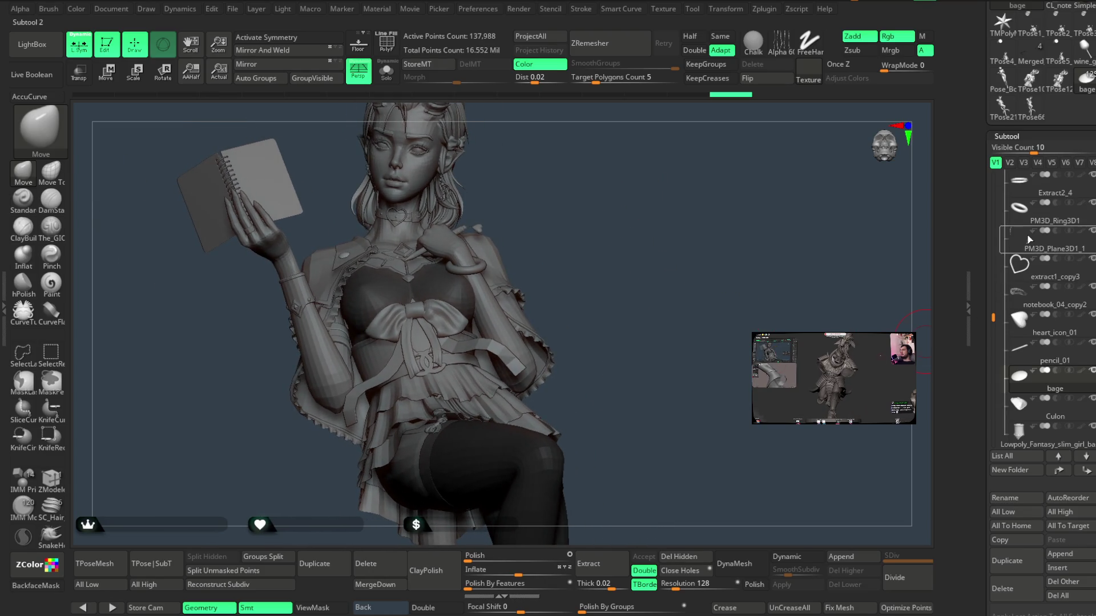
- Hide the bare-armed body subtool and turn on PolyF polygroup display
scroll(988, 311, "up", 5)
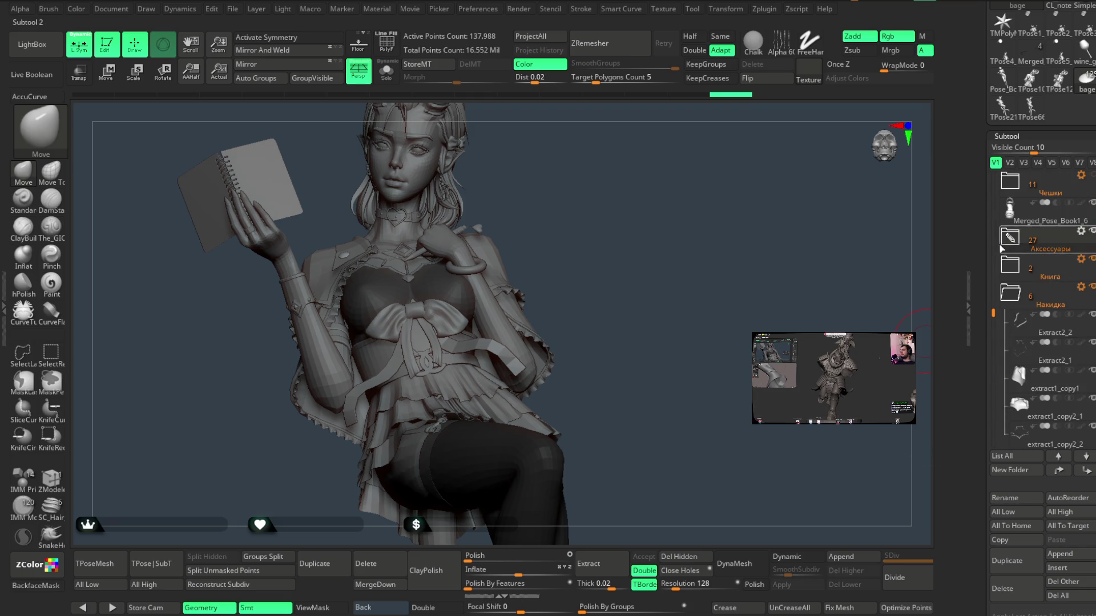
left_click_drag(992, 312, 997, 266)
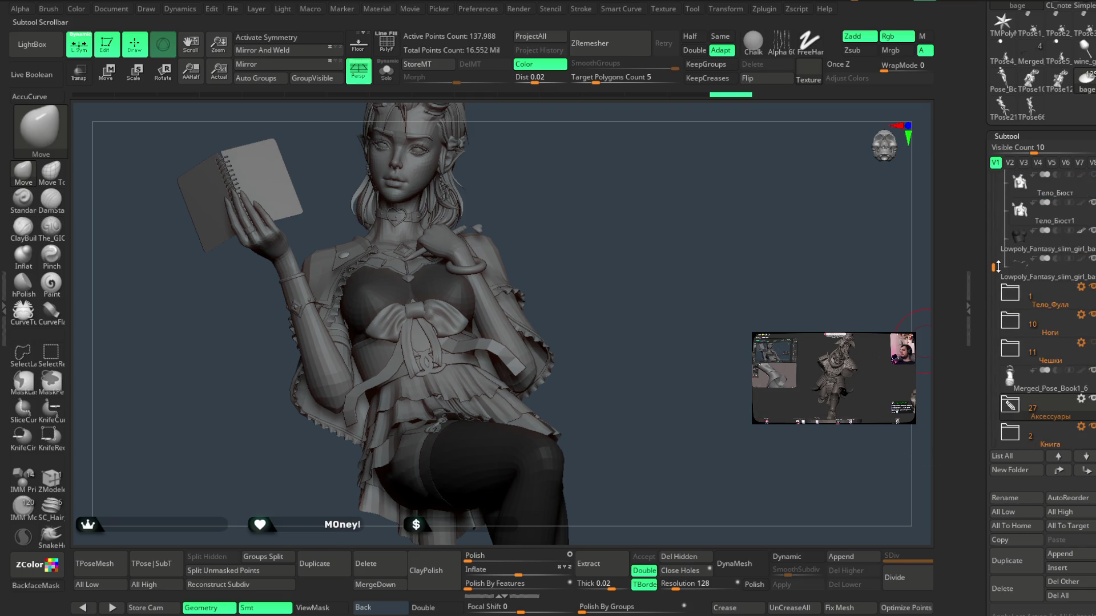
left_click(1089, 211)
left_click_drag(601, 294, 560, 251)
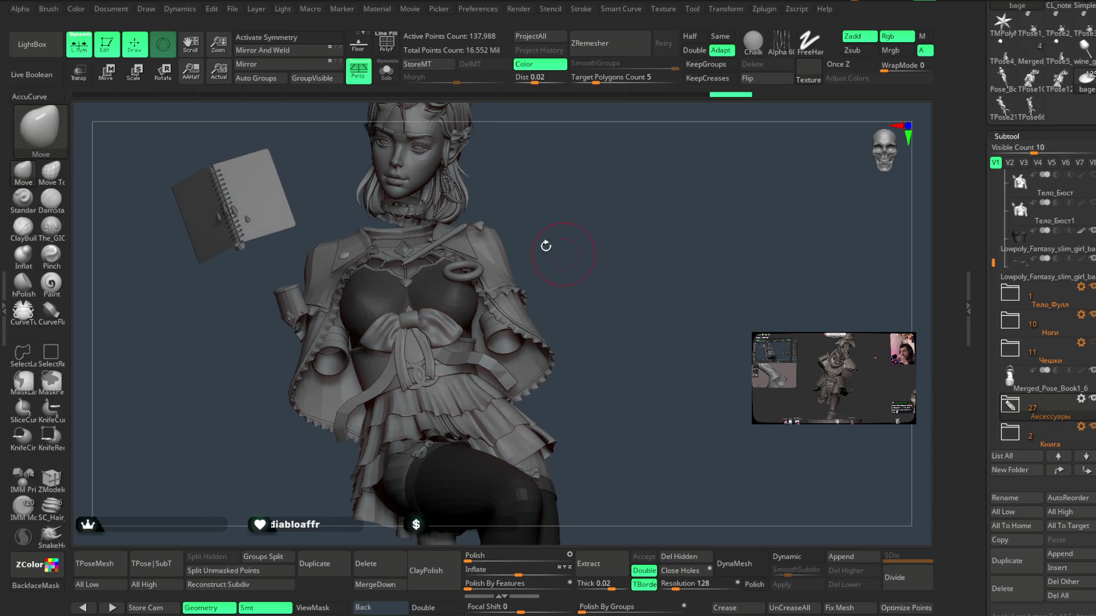
left_click(388, 51)
left_click_drag(527, 206, 545, 244)
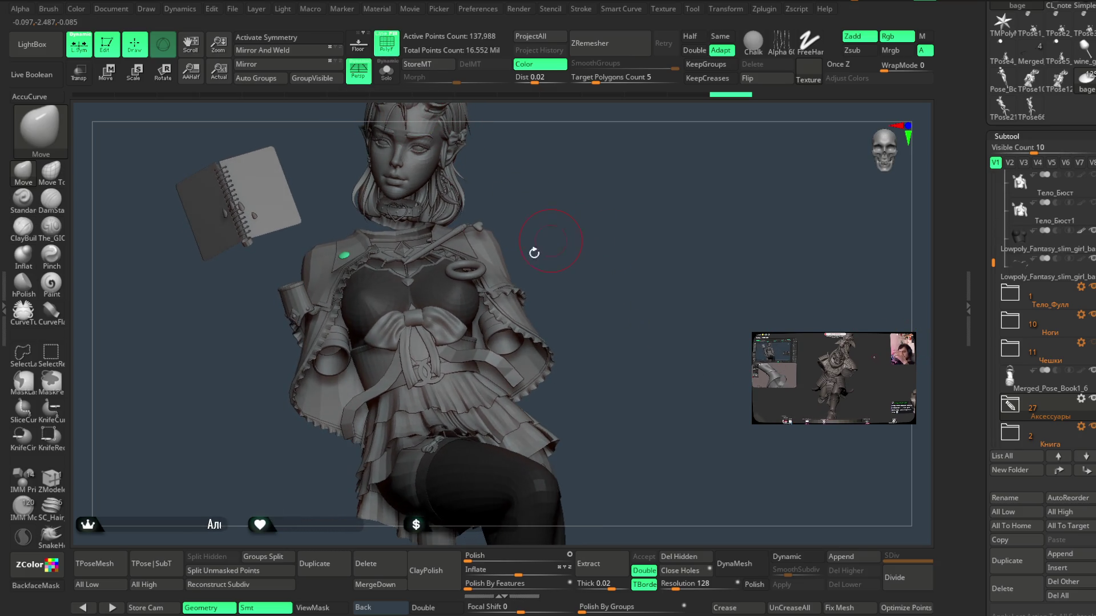
- Save the project with Ctrl+S and step through the subtools to Extract4_3
left_click(234, 9)
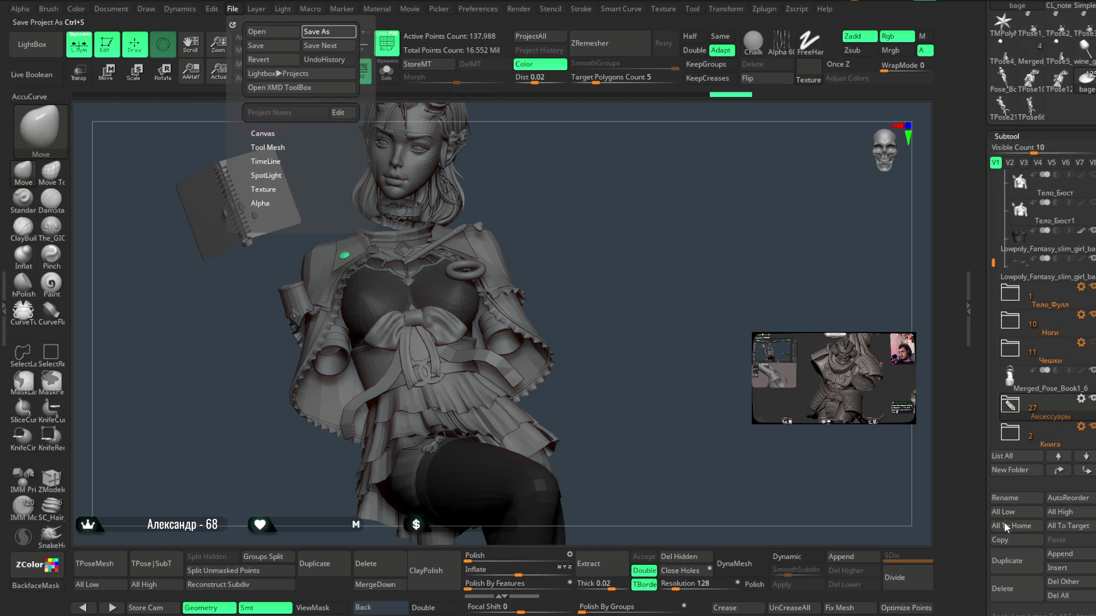
key("ctrl+s")
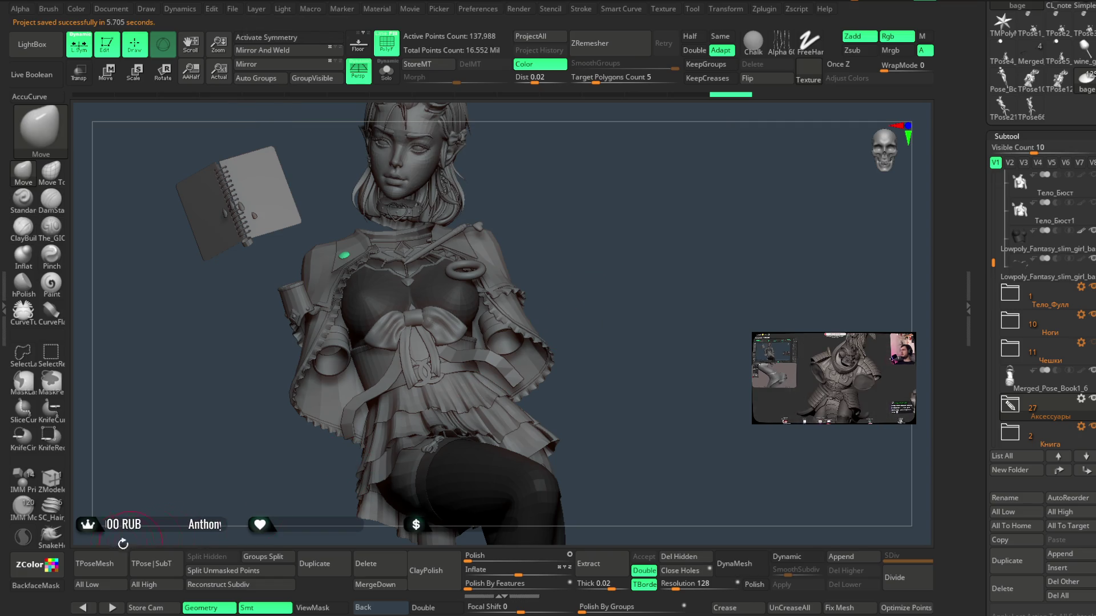
key("Up")
key("Up")
key("Up")
key("Down")
key("Down")
key("Down")
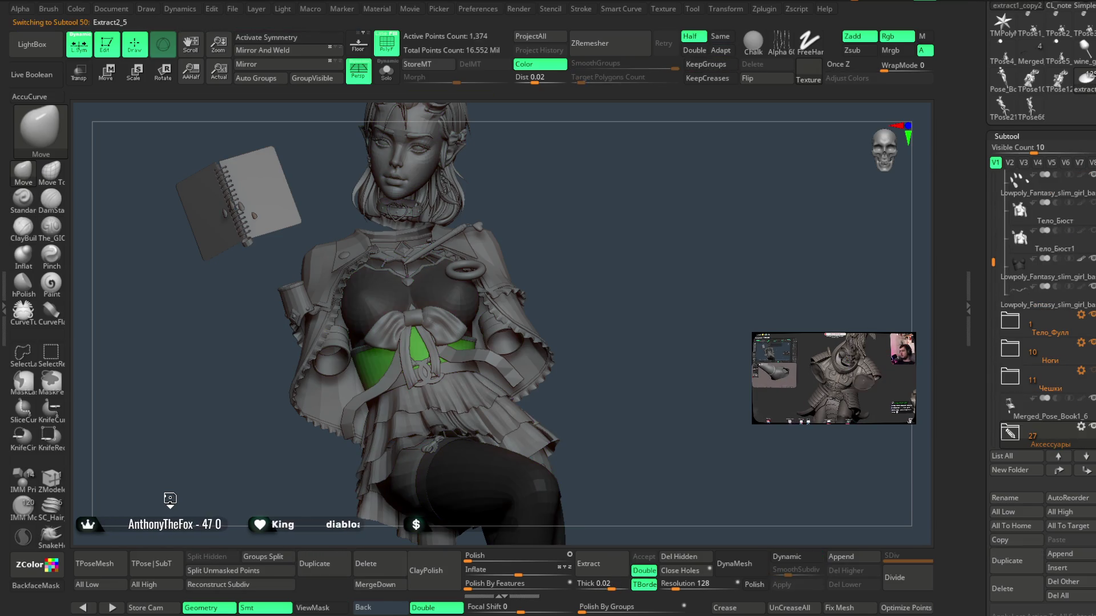
key("Down")
key("Down")
key("Down")
key("Down")
key("Down")
key("Down")
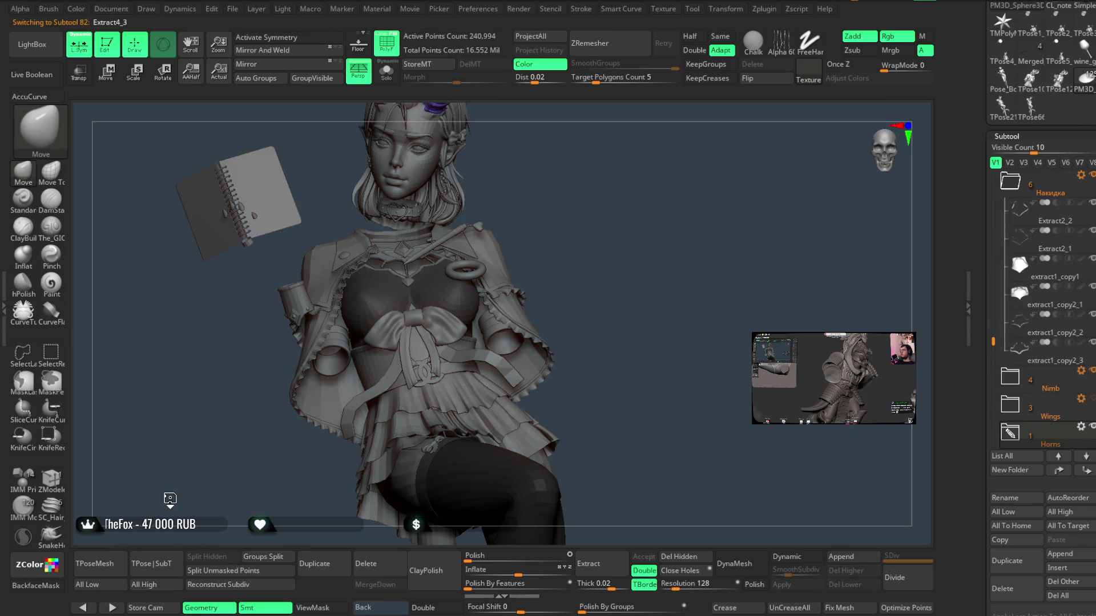
key("Down")
key("Down")
key("Down")
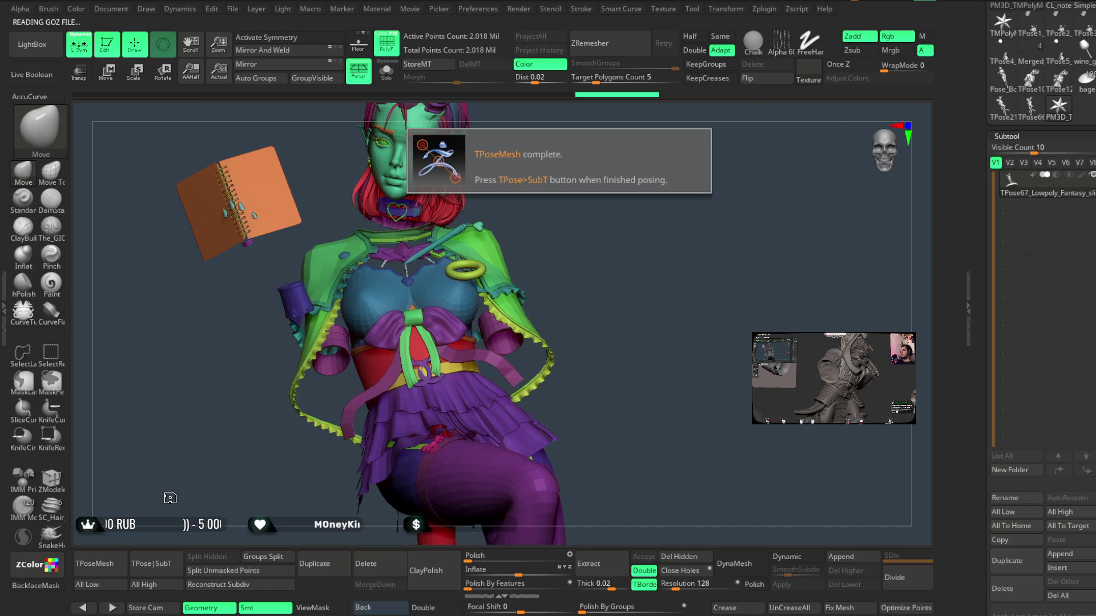
- Enable Double, hide and unhide the cape shoulder polygroup with SelectRect, then mask the model
left_click(422, 607)
left_click_drag(609, 289, 523, 343)
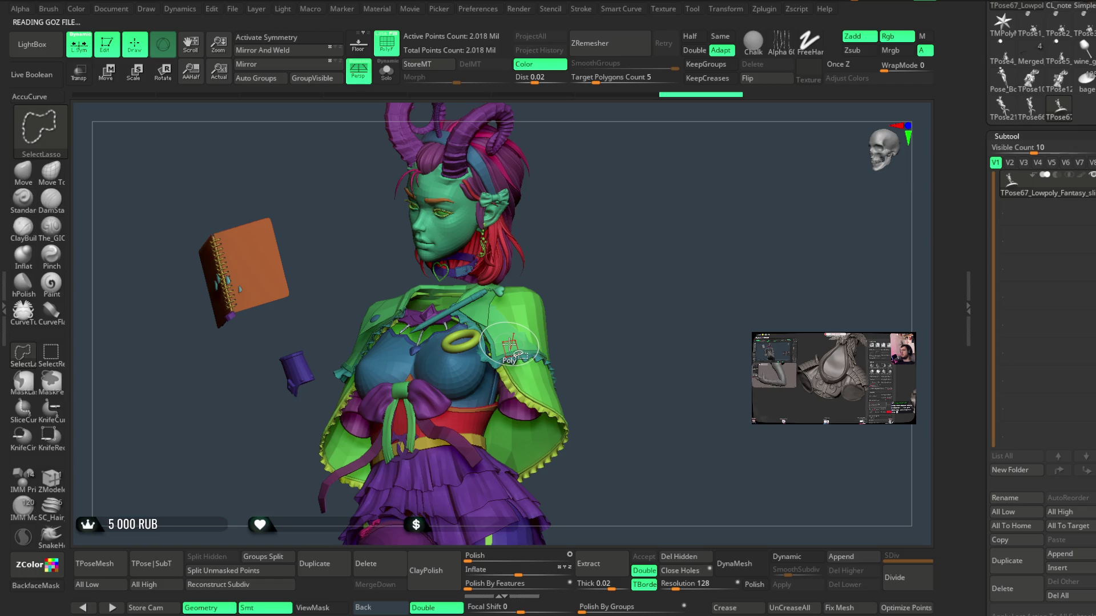
left_click(60, 356)
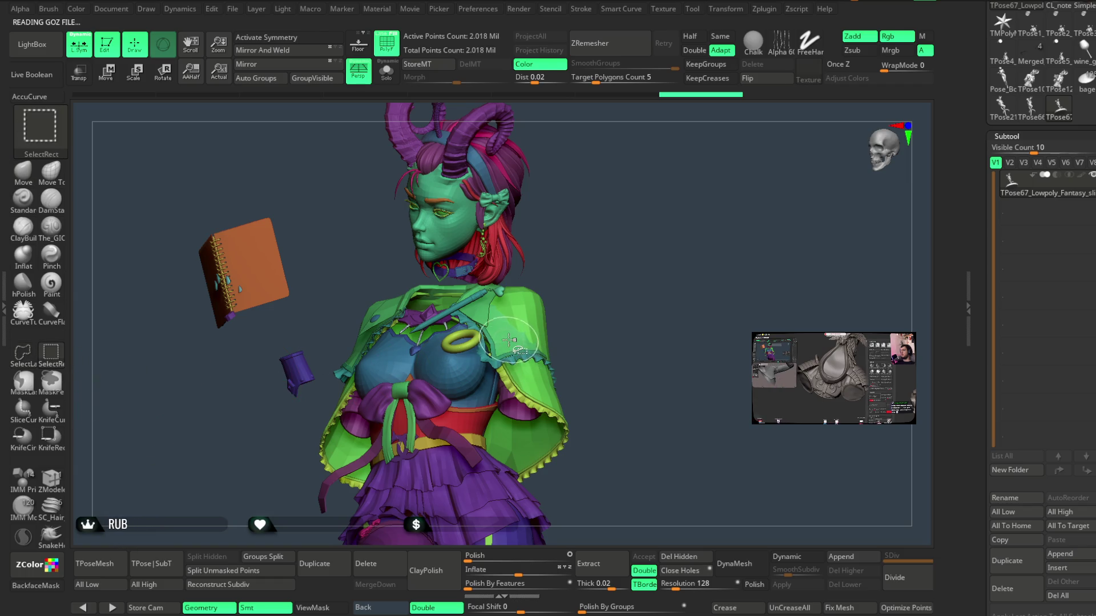
left_click(509, 340, "ctrl+shift")
left_click(607, 277, "ctrl+shift")
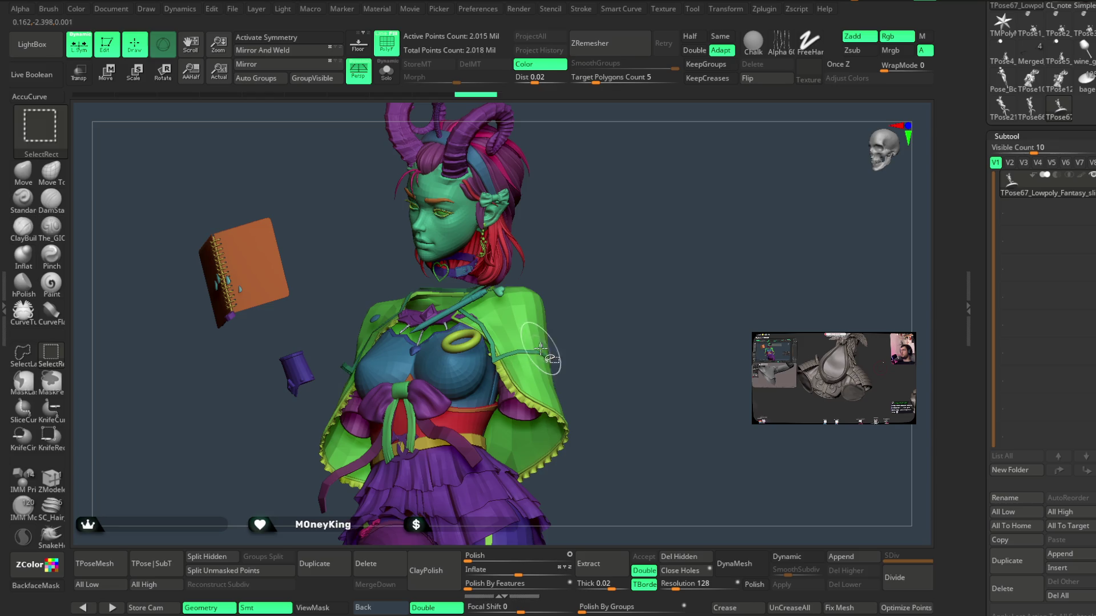
right_click_drag(540, 348, 511, 344, "ctrl")
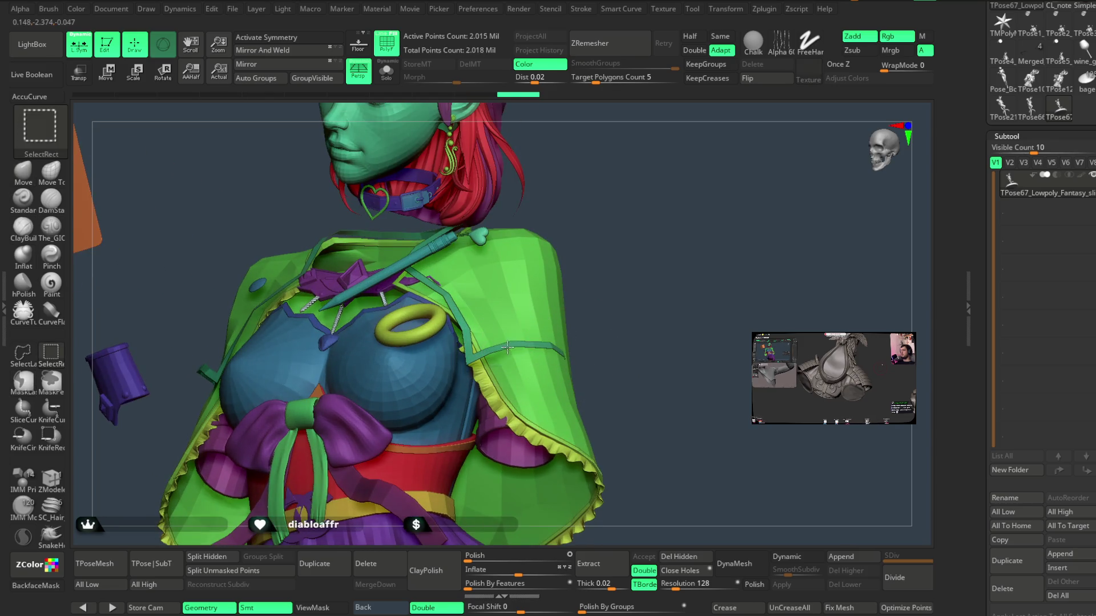
left_click_drag(637, 256, 649, 255)
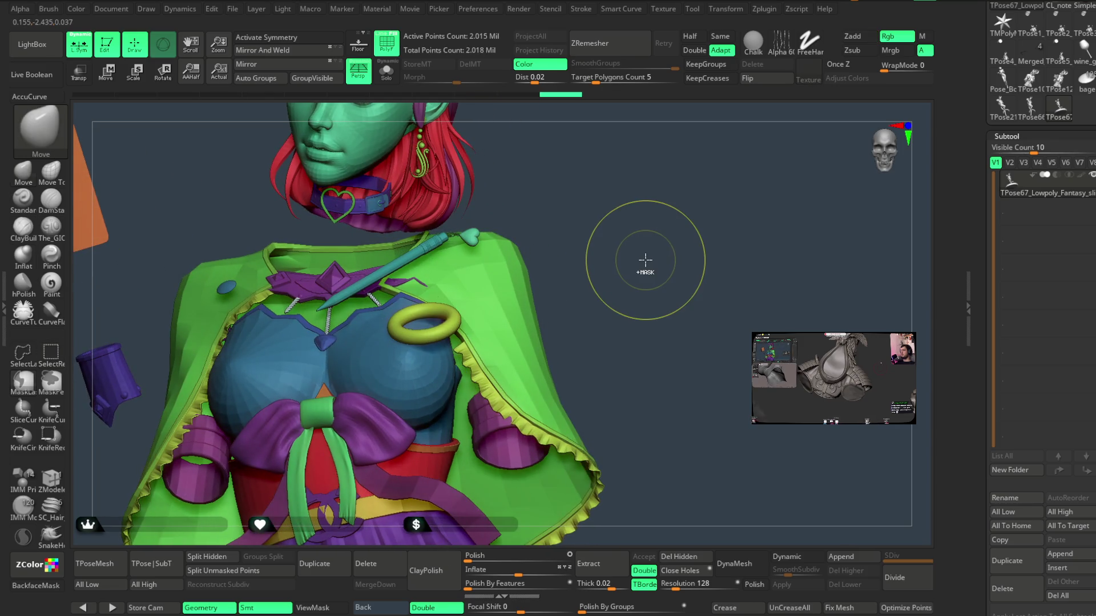
left_click(645, 260, "ctrl")
left_click(648, 265, "ctrl+shift")
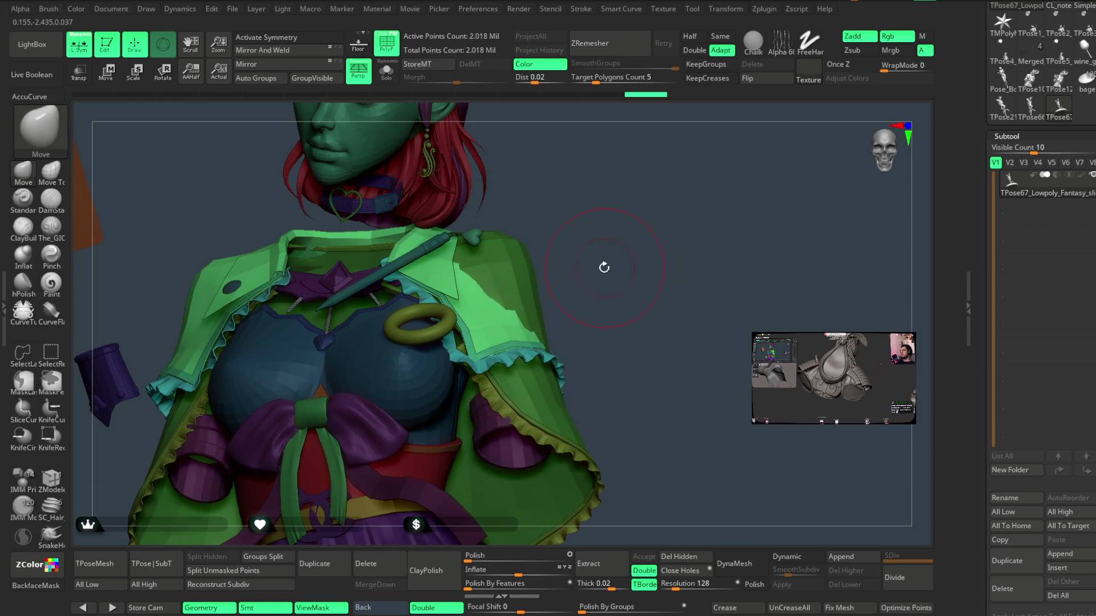
key("space")
- Orbit around the shoulder cape, back and notebook, ending face-on with the tail visible
left_click_drag(639, 257, 547, 292)
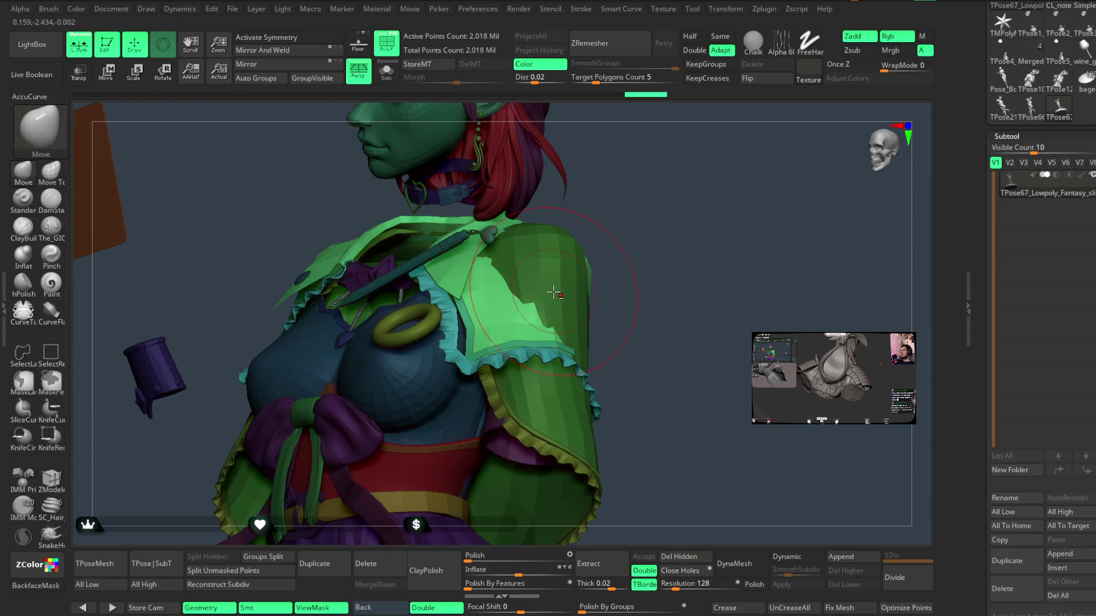
mouse_move(631, 254)
left_mouse_down()
mouse_move(588, 233)
mouse_move(588, 244)
left_mouse_up()
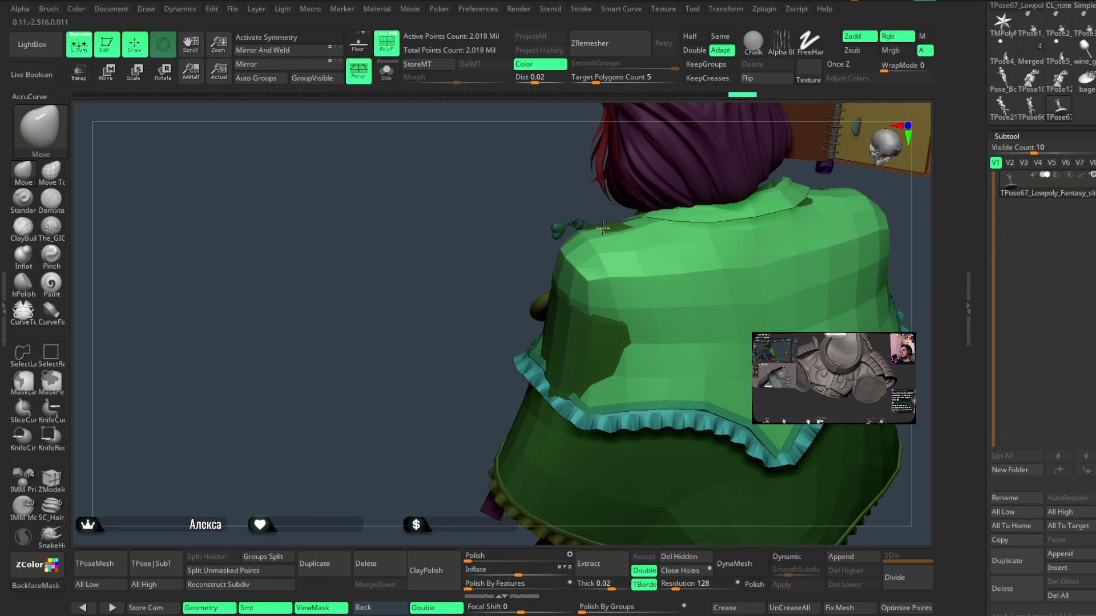
left_click_drag(556, 280, 603, 260)
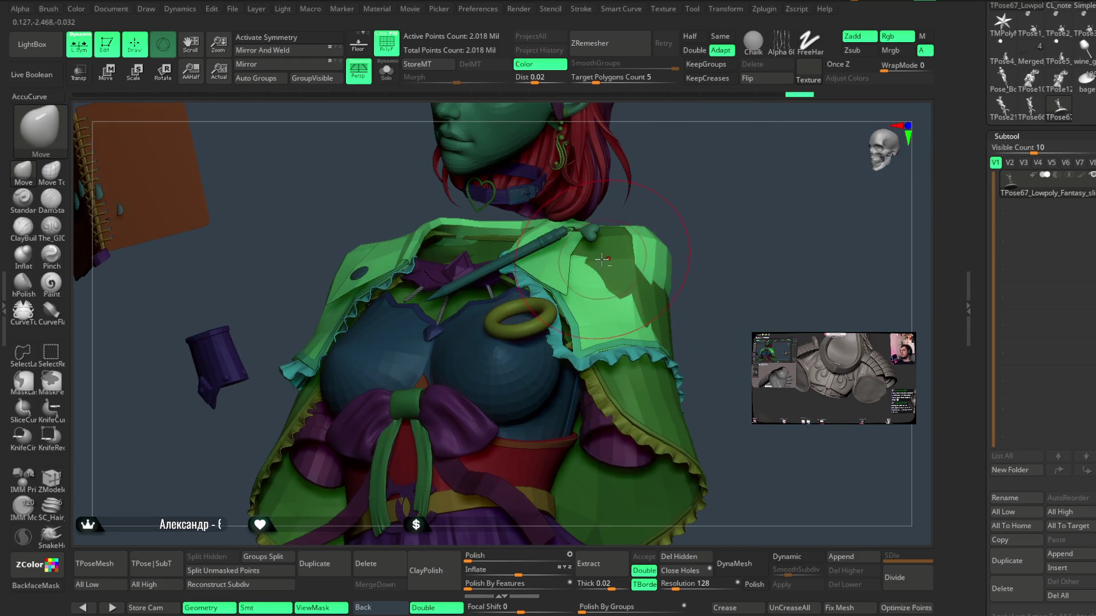
mouse_move(607, 255)
right_mouse_down()
mouse_move(631, 246)
mouse_move(675, 188)
mouse_move(608, 296)
mouse_move(656, 288)
mouse_move(620, 297)
right_mouse_up()
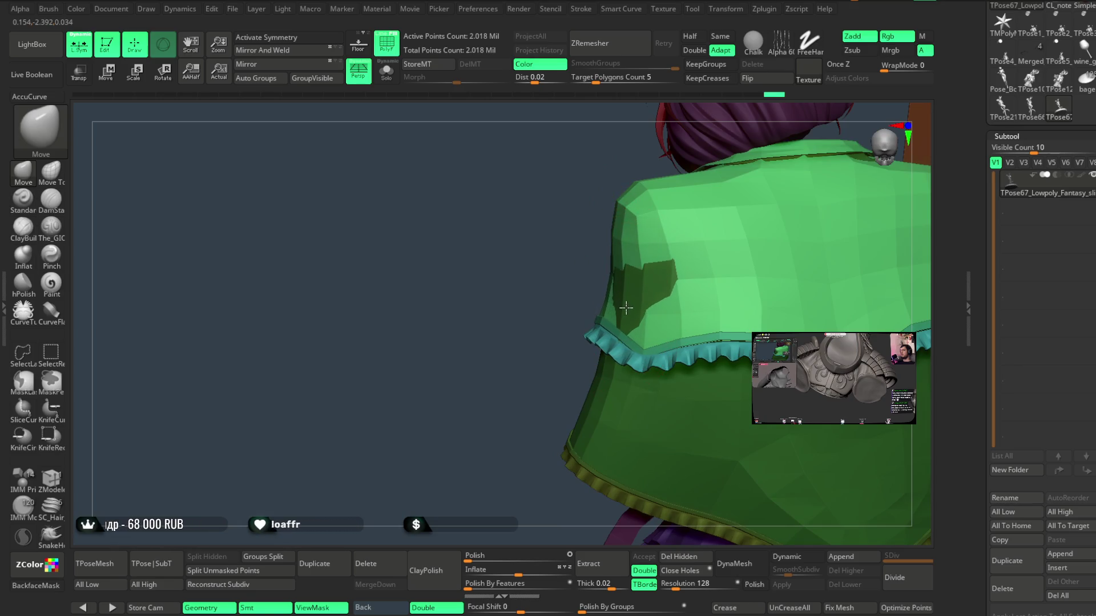
mouse_move(516, 364)
right_mouse_down()
mouse_move(713, 210)
mouse_move(700, 186)
mouse_move(716, 163)
mouse_move(568, 210)
mouse_move(655, 152)
mouse_move(575, 204)
right_mouse_up()
mouse_move(669, 134)
right_mouse_down()
mouse_move(655, 166)
mouse_move(508, 249)
right_mouse_up()
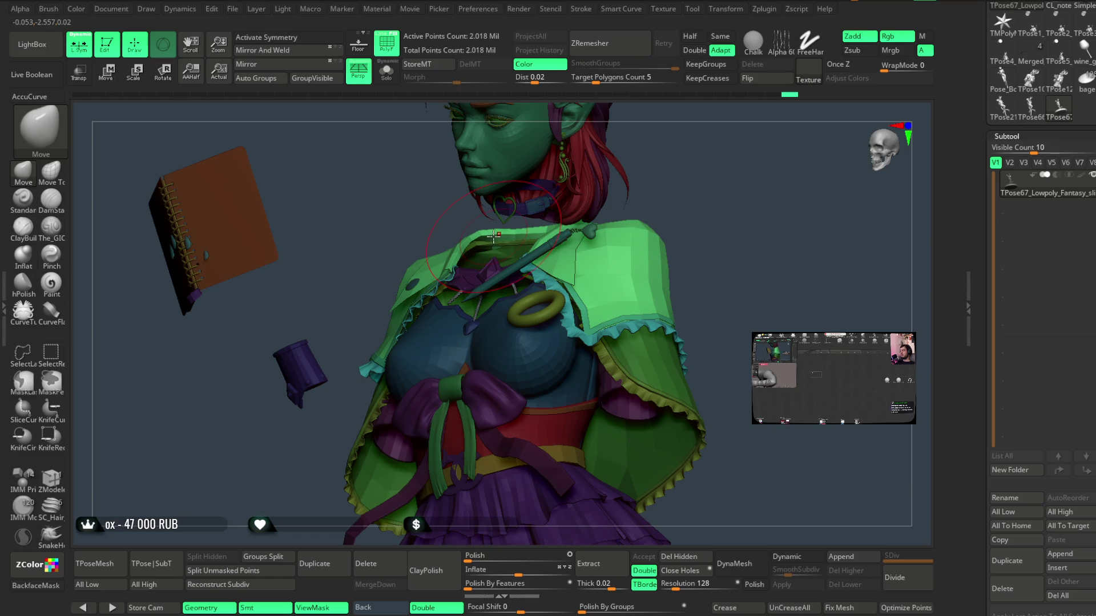
mouse_move(666, 208)
right_mouse_down()
mouse_move(655, 203)
mouse_move(671, 186)
mouse_move(759, 171)
mouse_move(545, 213)
mouse_move(560, 226)
mouse_move(554, 234)
mouse_move(577, 191)
mouse_move(656, 154)
mouse_move(686, 193)
right_mouse_up()
mouse_move(683, 174)
left_mouse_down()
mouse_move(717, 152)
mouse_move(658, 189)
mouse_move(658, 174)
mouse_move(668, 208)
mouse_move(662, 188)
mouse_move(655, 225)
mouse_move(649, 186)
mouse_move(628, 273)
mouse_move(631, 255)
mouse_move(621, 258)
left_mouse_up()
- Turn off PolyF and run TPose|SubT to push the pose back onto the original subtools
left_click(386, 43)
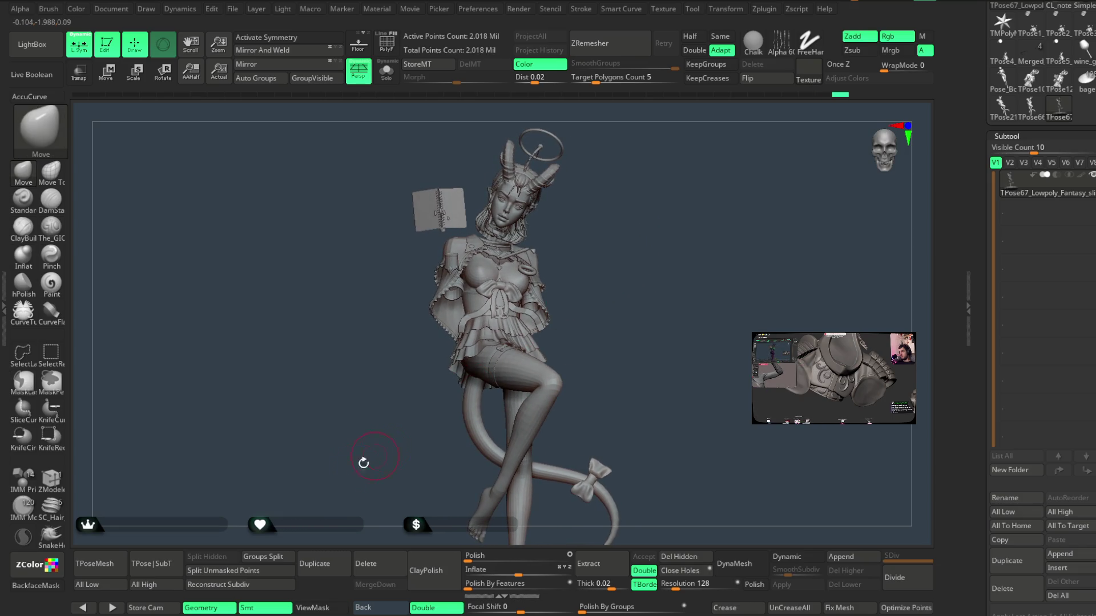
left_click(165, 562)
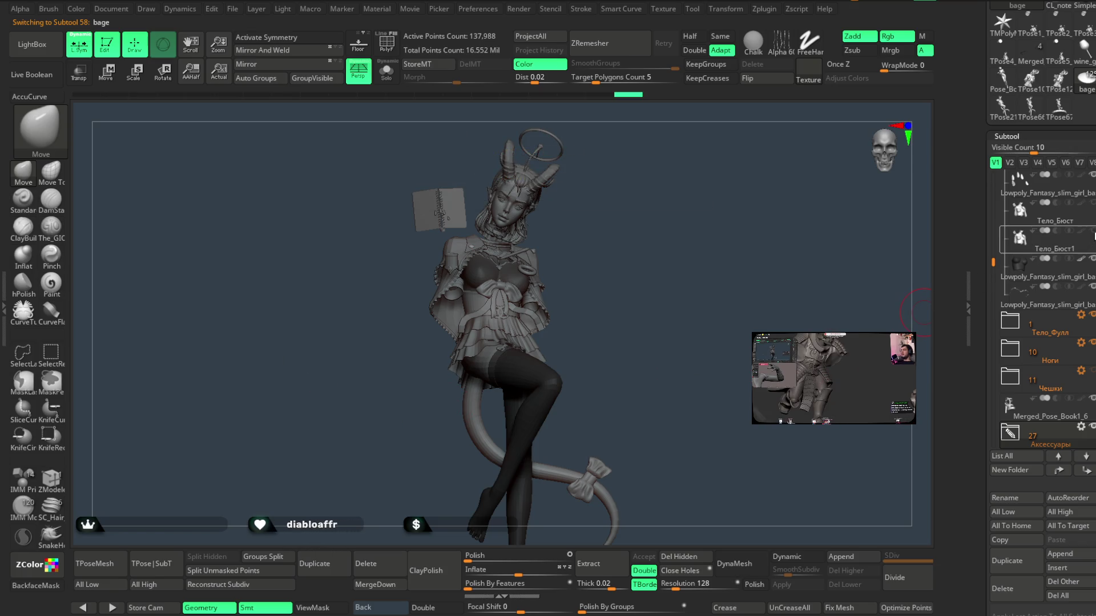
left_click_drag(697, 257, 670, 253)
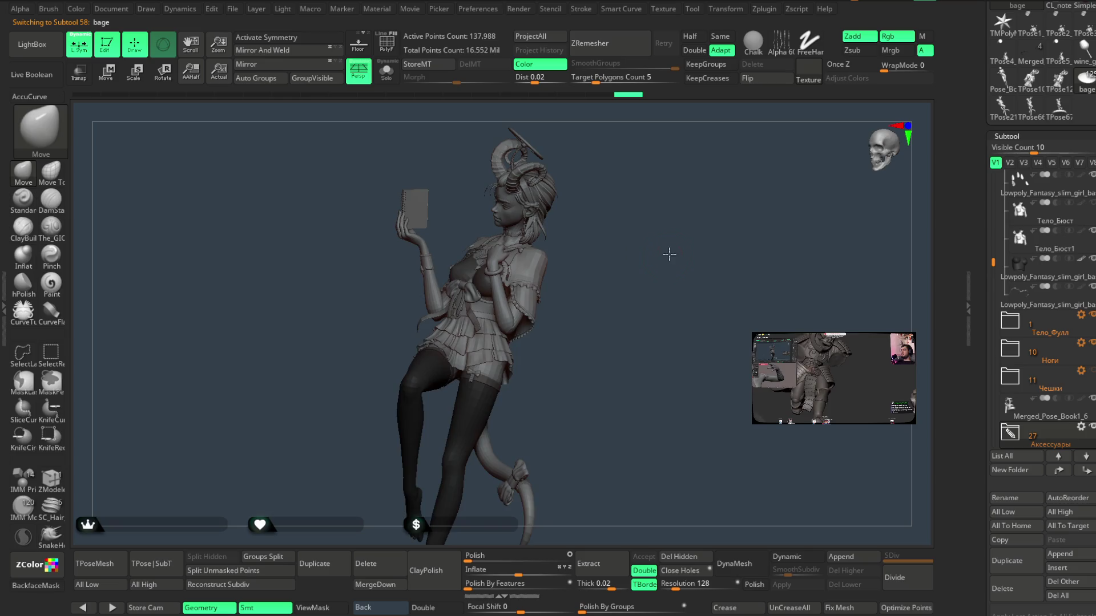
mouse_move(643, 299)
left_mouse_down("alt")
mouse_move(716, 320)
mouse_move(695, 276)
mouse_move(673, 278)
mouse_move(680, 288)
mouse_move(714, 284)
mouse_move(727, 277)
mouse_move(710, 258)
mouse_move(729, 259)
mouse_move(707, 262)
mouse_move(707, 247)
mouse_move(618, 284)
mouse_move(591, 248)
mouse_move(714, 272)
mouse_move(673, 283)
mouse_move(656, 255)
mouse_move(657, 276)
mouse_move(631, 283)
mouse_move(651, 291)
mouse_move(633, 294)
mouse_move(676, 314)
mouse_move(690, 269)
mouse_move(734, 242)
mouse_move(513, 345)
left_mouse_up("alt")
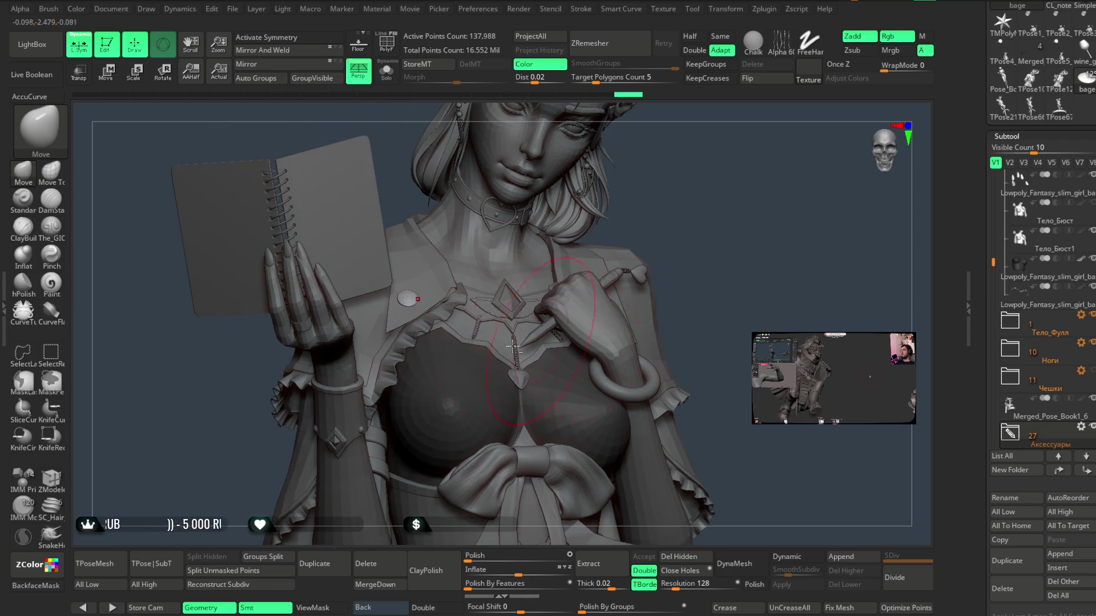
left_click(408, 337, "alt")
mouse_move(631, 238)
left_mouse_down()
mouse_move(670, 208)
mouse_move(446, 291)
left_mouse_up()
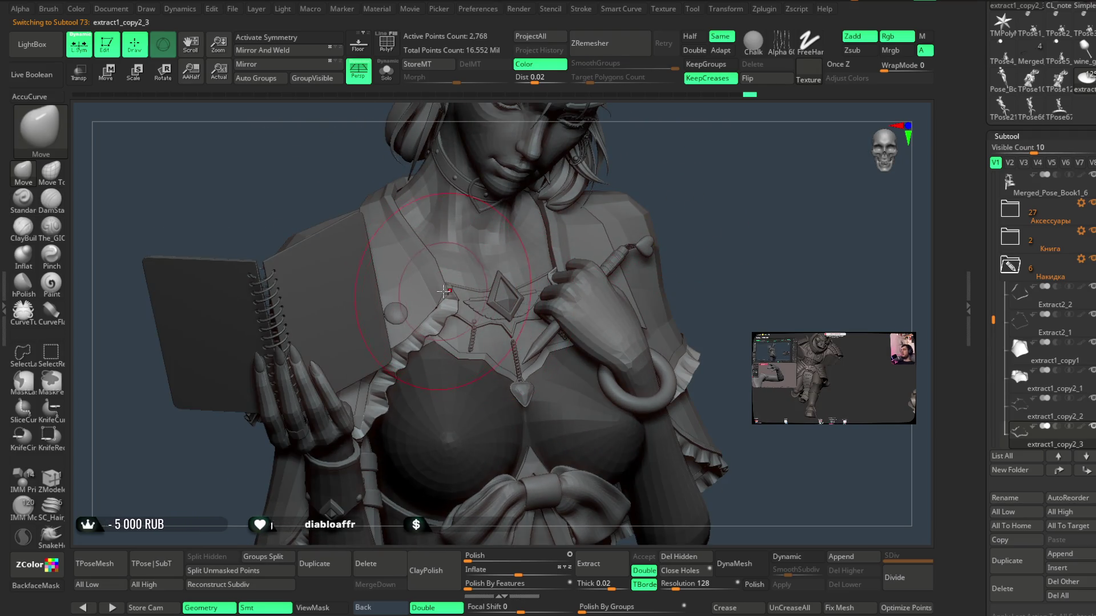
mouse_move(665, 186)
left_mouse_down()
mouse_move(666, 225)
mouse_move(452, 322)
left_mouse_up()
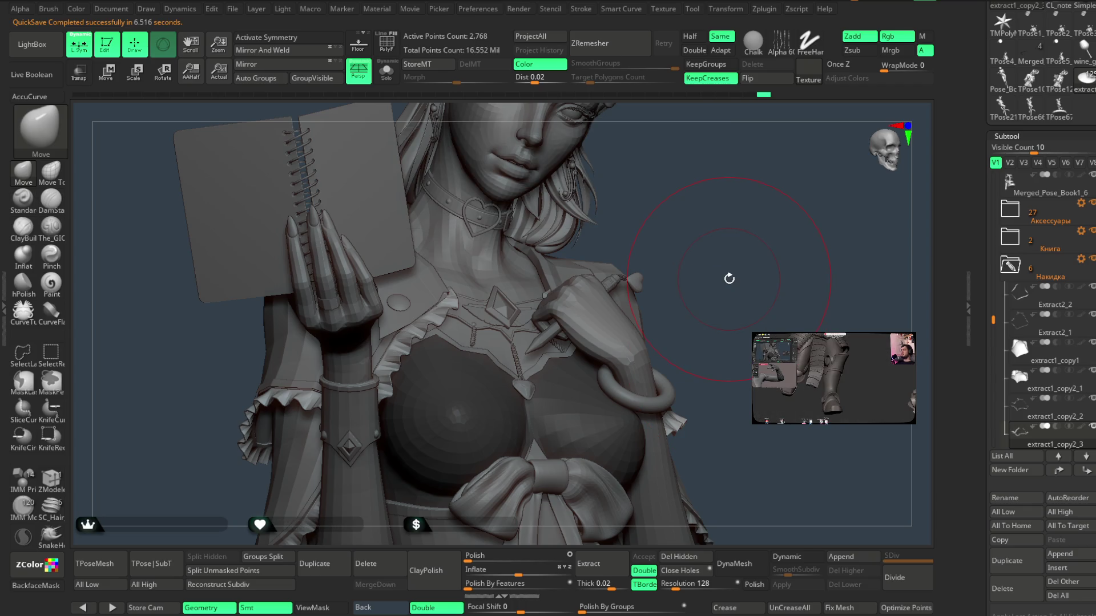
mouse_move(708, 219)
left_mouse_down()
mouse_move(734, 200)
mouse_move(555, 321)
left_mouse_up()
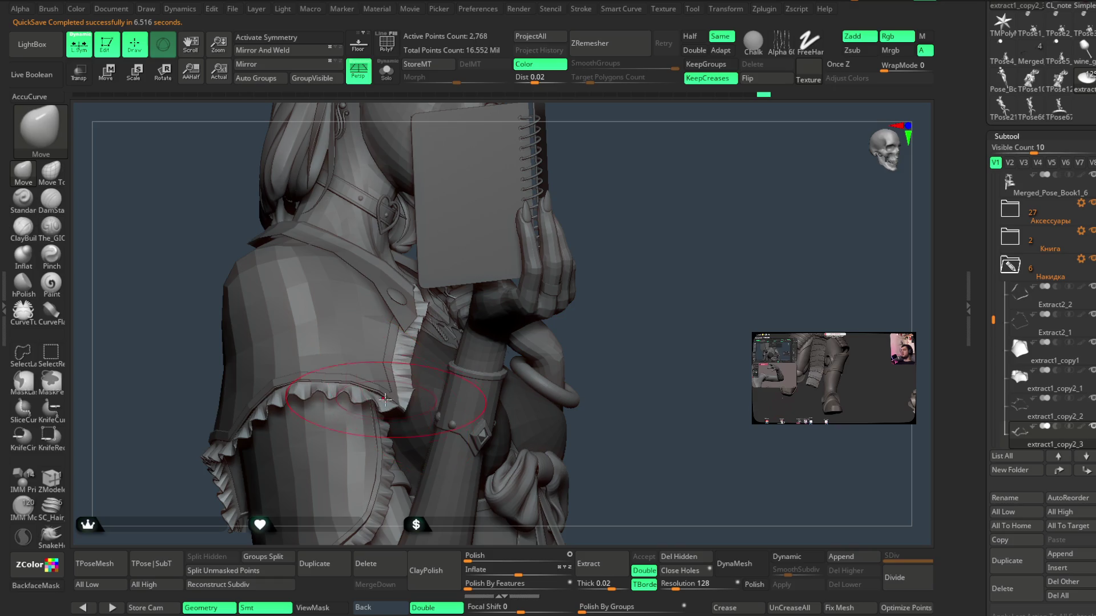
mouse_move(378, 398)
left_mouse_down()
mouse_move(644, 264)
mouse_move(406, 311)
mouse_move(445, 283)
mouse_move(366, 360)
left_mouse_up()
mouse_move(398, 283)
left_mouse_down()
mouse_move(452, 225)
mouse_move(513, 256)
mouse_move(570, 342)
mouse_move(357, 378)
left_mouse_up()
mouse_move(467, 351)
left_mouse_down()
mouse_move(577, 286)
mouse_move(317, 387)
left_mouse_up()
mouse_move(545, 286)
left_mouse_down()
mouse_move(609, 252)
mouse_move(584, 275)
left_mouse_up()
mouse_move(376, 393)
left_mouse_down()
mouse_move(438, 316)
mouse_move(502, 288)
left_mouse_up()
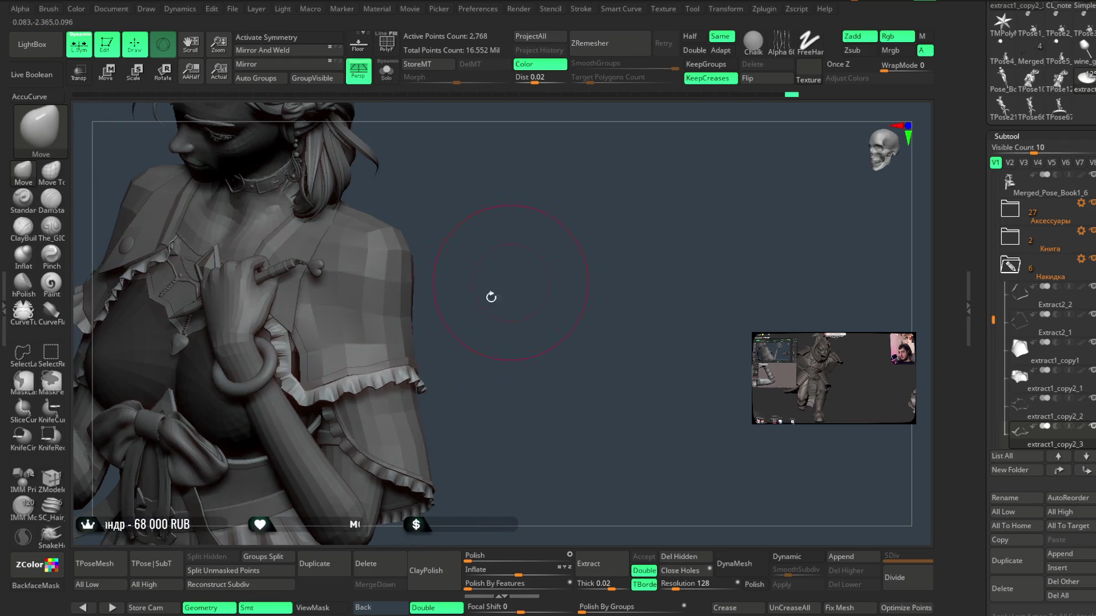
mouse_move(348, 381)
left_mouse_down()
mouse_move(528, 237)
mouse_move(494, 262)
left_mouse_up()
key("space")
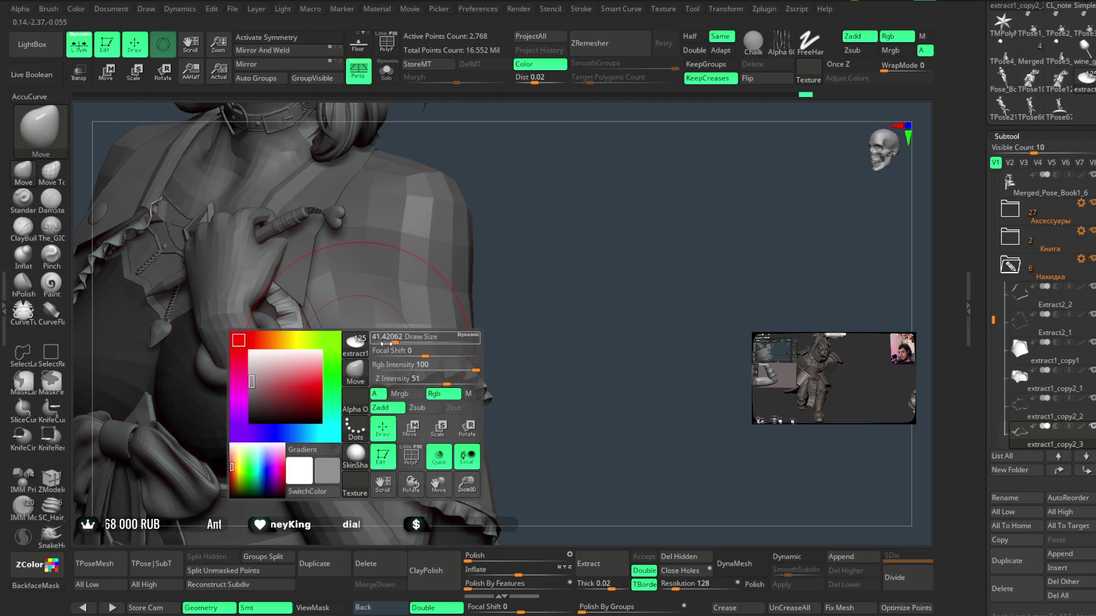
left_click_drag(539, 232, 298, 368)
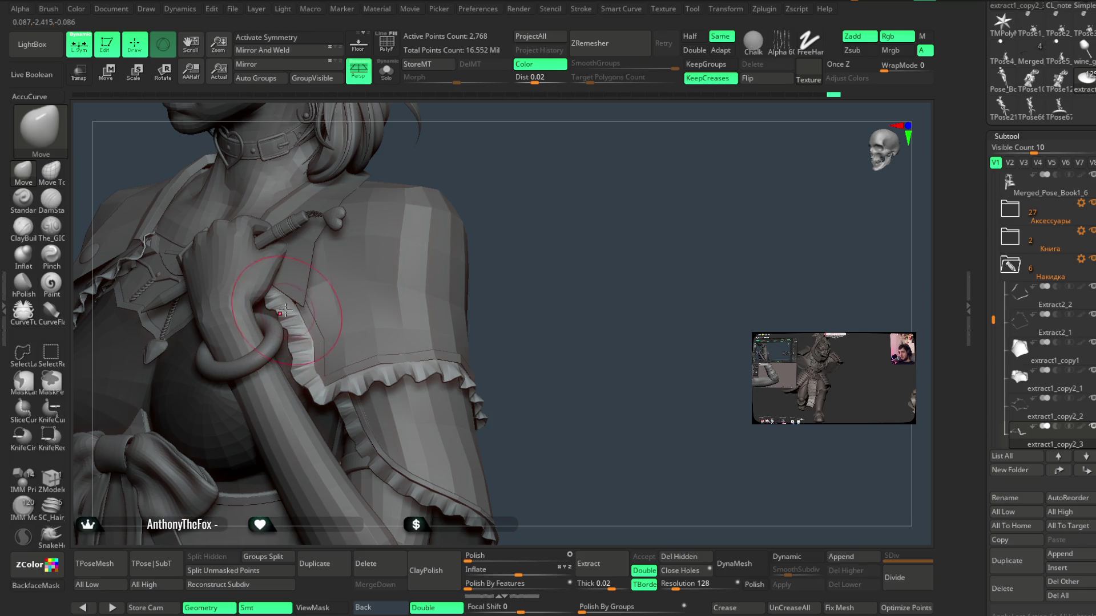
left_click_drag(374, 265, 343, 318)
key("space")
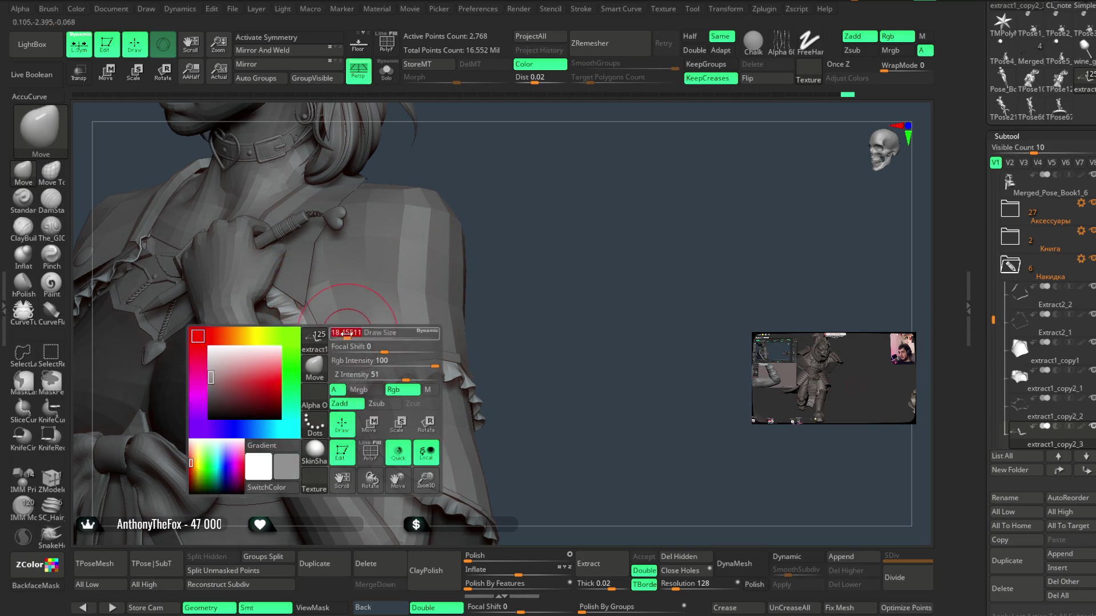
left_click_drag(548, 245, 323, 375)
left_click_drag(467, 306, 350, 377)
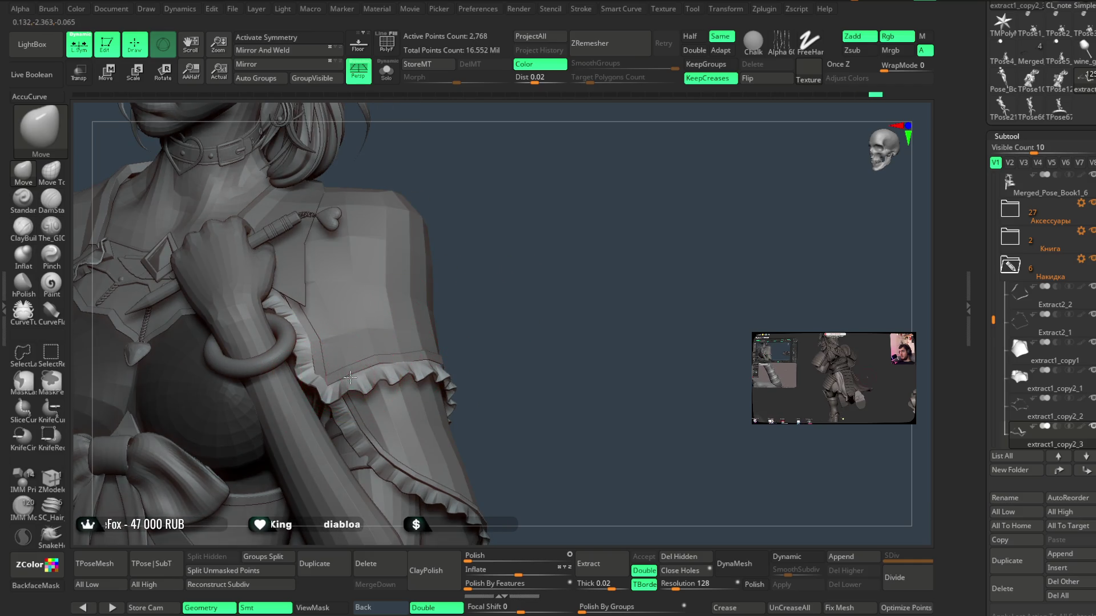
mouse_move(492, 291)
left_mouse_down()
mouse_move(484, 252)
mouse_move(565, 259)
mouse_move(579, 190)
mouse_move(583, 233)
mouse_move(570, 215)
mouse_move(585, 208)
mouse_move(563, 240)
mouse_move(560, 200)
mouse_move(582, 211)
mouse_move(556, 217)
mouse_move(550, 245)
mouse_move(543, 230)
mouse_move(562, 231)
mouse_move(541, 233)
mouse_move(561, 232)
mouse_move(563, 416)
mouse_move(589, 294)
left_mouse_up()
- Make Lowpoly_Fantasy_slim_girl_basemeh3_12 the active subtool and orbit around the torso and book
left_click(452, 311, "alt")
mouse_move(548, 237)
left_mouse_down()
mouse_move(557, 225)
mouse_move(537, 241)
left_mouse_up()
mouse_move(573, 205)
left_mouse_down()
mouse_move(549, 266)
mouse_move(510, 269)
left_mouse_up()
key("space")
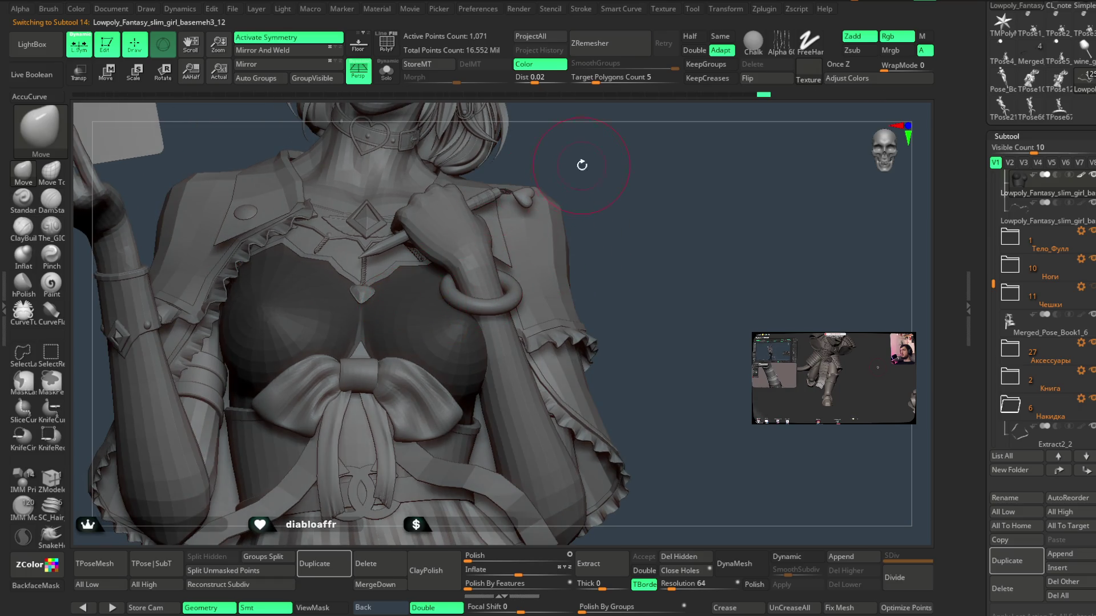
left_click_drag(581, 165, 507, 259)
mouse_move(565, 182)
left_mouse_down()
mouse_move(582, 171)
mouse_move(389, 334)
left_mouse_up()
mouse_move(625, 234)
left_mouse_down()
mouse_move(621, 186)
mouse_move(602, 204)
left_mouse_up()
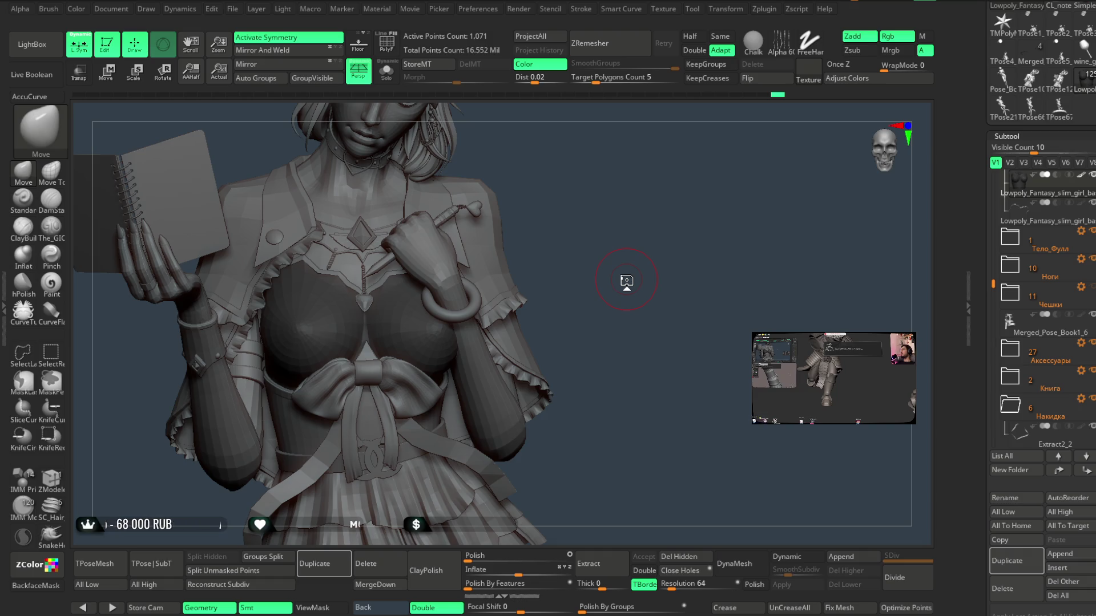
- Orbit and zoom to bring the chest, bow and collar face-on, then show the upper figure
scroll(631, 152, "up", 8)
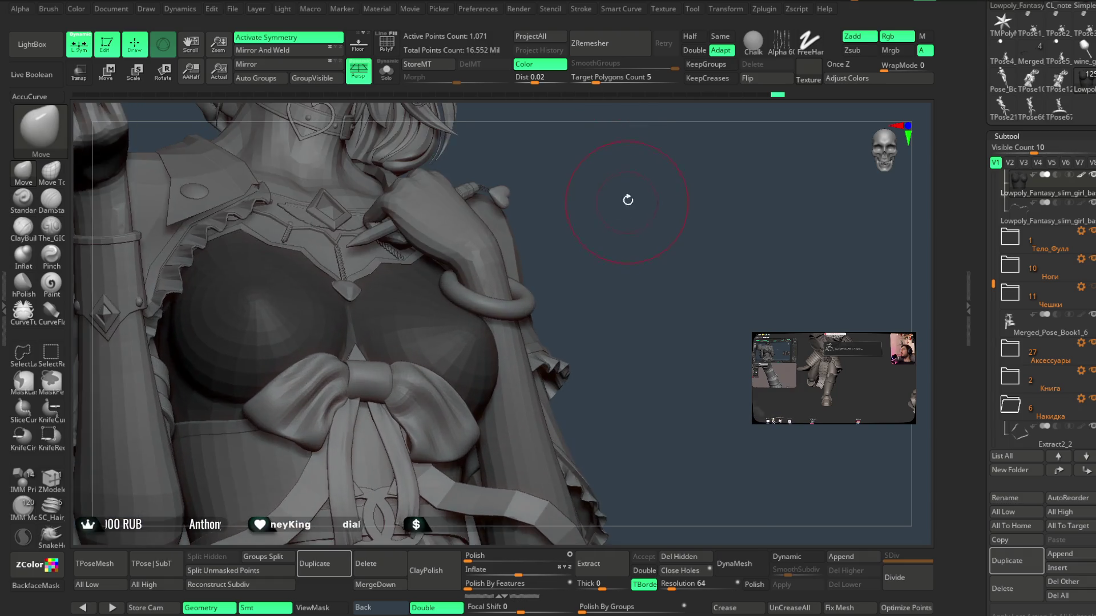
mouse_move(432, 297)
right_mouse_down()
mouse_move(626, 166)
mouse_move(650, 189)
mouse_move(417, 311)
mouse_move(641, 171)
mouse_move(541, 244)
right_mouse_up()
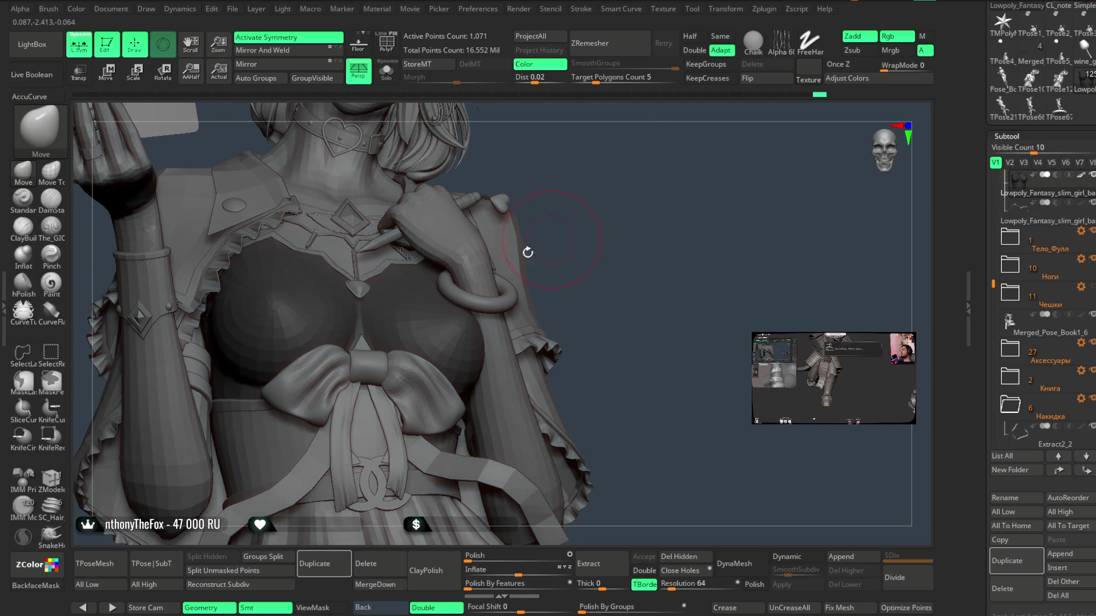
mouse_move(404, 288)
right_mouse_down()
mouse_move(590, 169)
mouse_move(291, 270)
right_mouse_up()
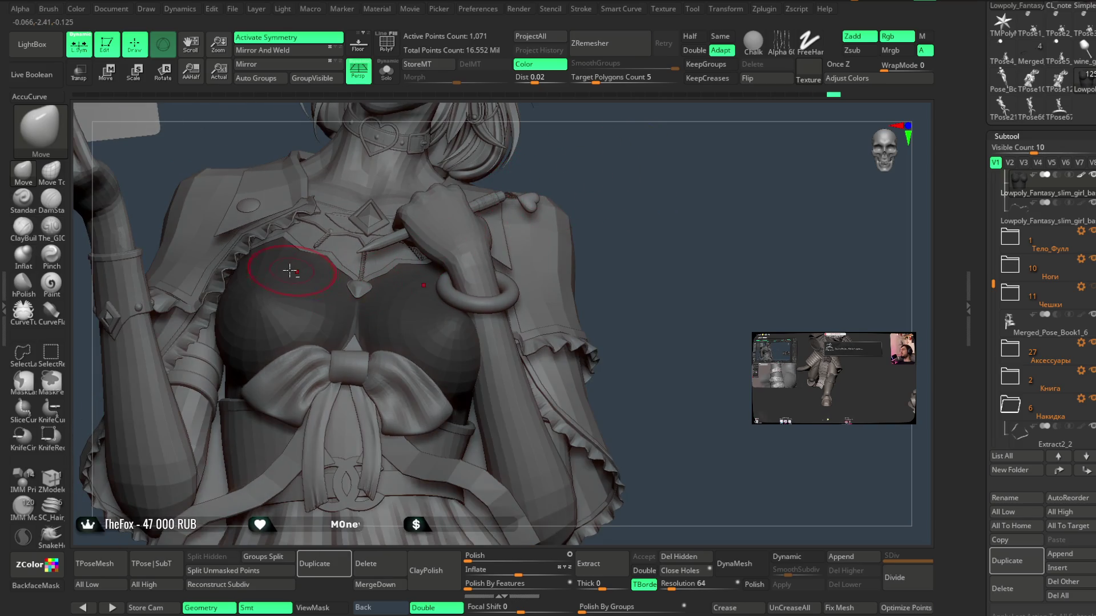
mouse_move(631, 153)
right_mouse_down()
mouse_move(320, 284)
mouse_move(349, 262)
right_mouse_up()
right_click(349, 262)
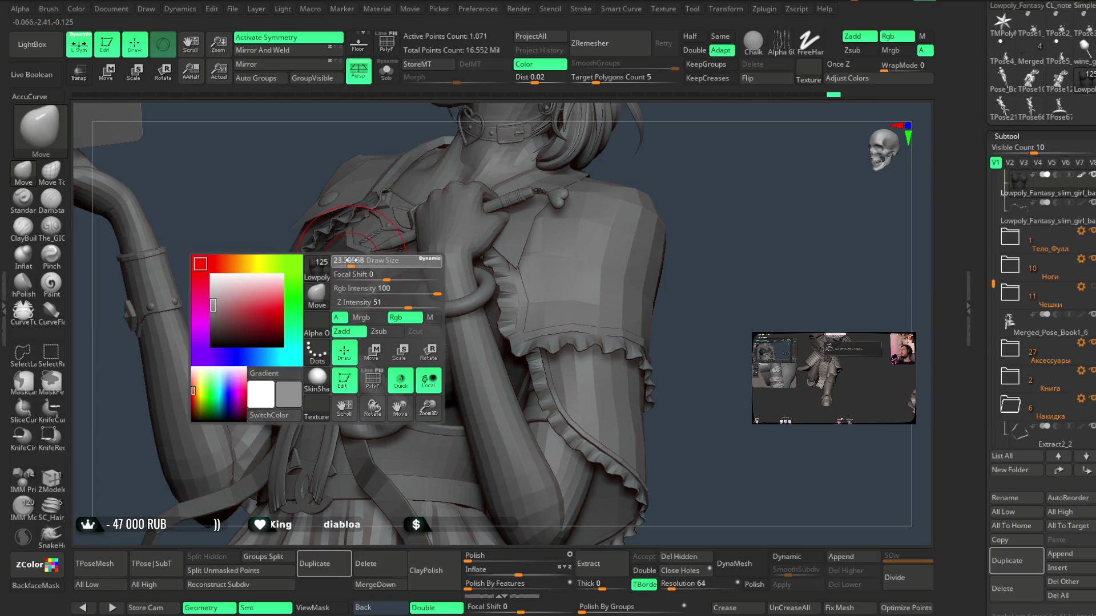
right_click_drag(265, 193, 280, 342)
right_click_drag(257, 215, 301, 320)
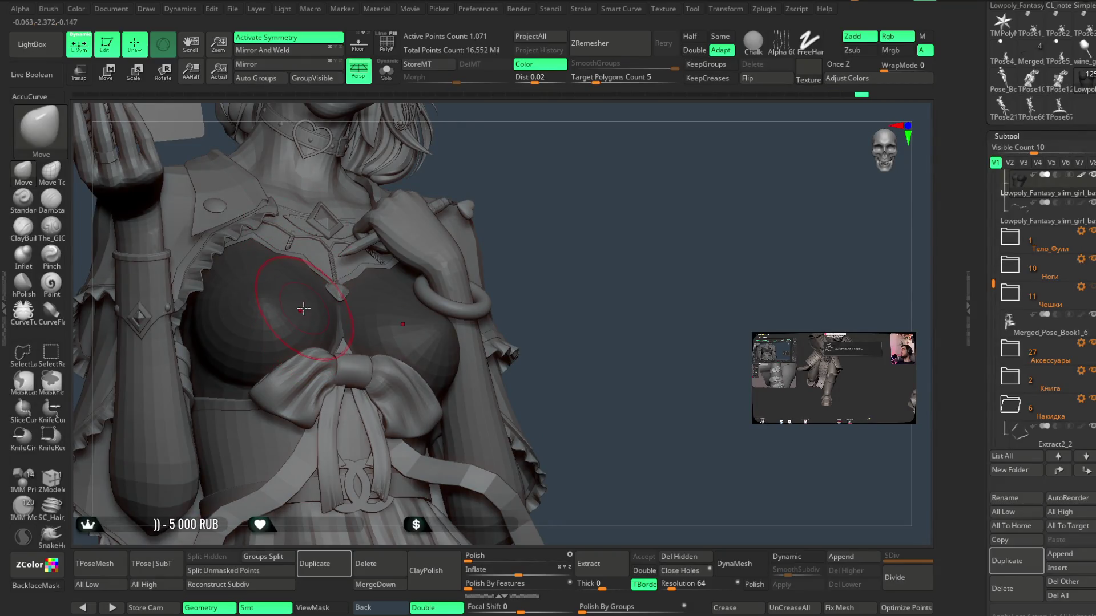
right_click_drag(574, 169, 461, 319)
mouse_move(570, 252)
right_mouse_down()
mouse_move(580, 242)
mouse_move(565, 190)
mouse_move(576, 193)
mouse_move(575, 178)
mouse_move(537, 211)
mouse_move(587, 203)
mouse_move(566, 209)
right_mouse_up()
mouse_move(560, 203)
left_mouse_down()
mouse_move(569, 201)
mouse_move(550, 209)
mouse_move(565, 221)
mouse_move(536, 225)
mouse_move(567, 220)
mouse_move(572, 208)
mouse_move(567, 237)
mouse_move(560, 222)
mouse_move(567, 247)
mouse_move(561, 240)
mouse_move(605, 237)
mouse_move(560, 242)
mouse_move(560, 223)
mouse_move(577, 211)
mouse_move(563, 222)
left_mouse_up()
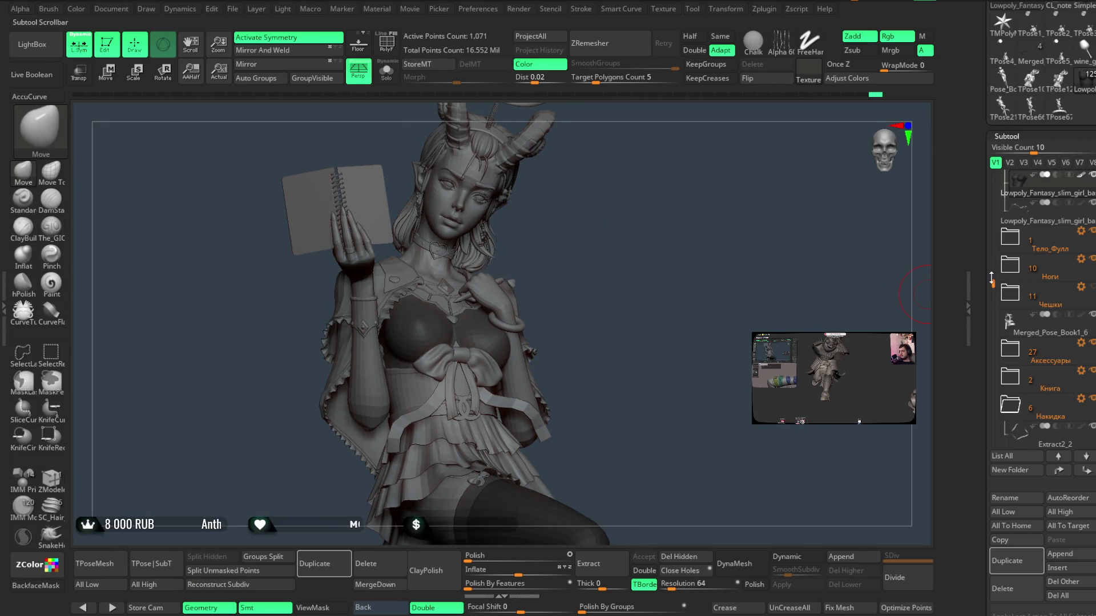
- Expand the Книга folder, show notebook_04_copy1 so the book turns dark, and open the File menu
scroll(992, 291, "down", 1)
left_click_drag(992, 291, 992, 301)
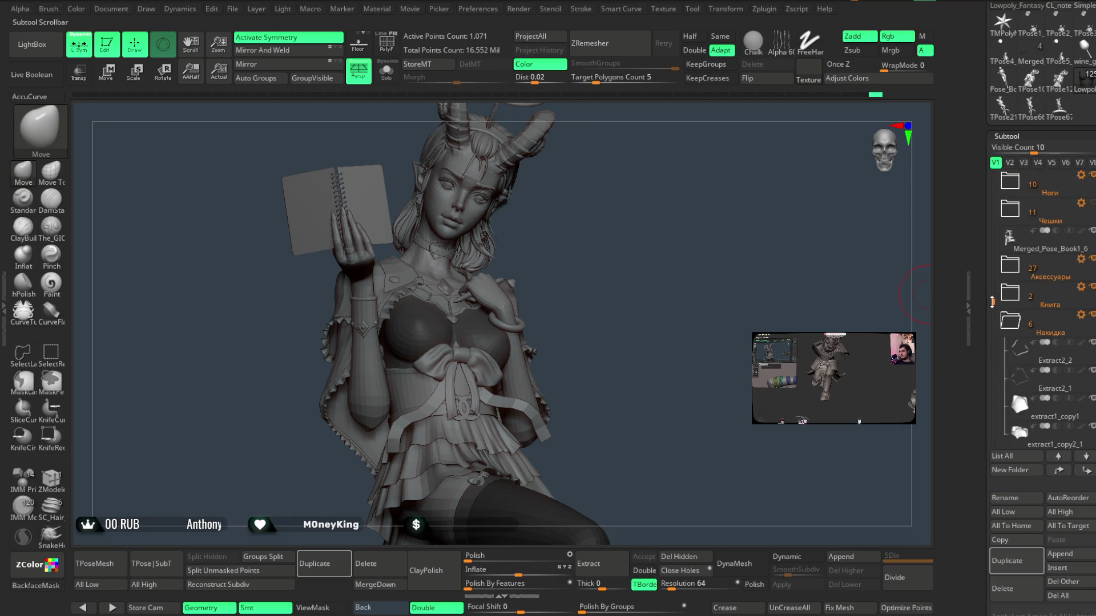
left_click(1026, 296)
left_click(1086, 344)
mouse_move(591, 242)
left_mouse_down()
mouse_move(583, 254)
mouse_move(599, 248)
mouse_move(604, 294)
mouse_move(611, 247)
mouse_move(636, 265)
mouse_move(616, 254)
mouse_move(615, 285)
mouse_move(680, 264)
mouse_move(611, 259)
mouse_move(612, 279)
mouse_move(611, 225)
mouse_move(607, 259)
left_mouse_up()
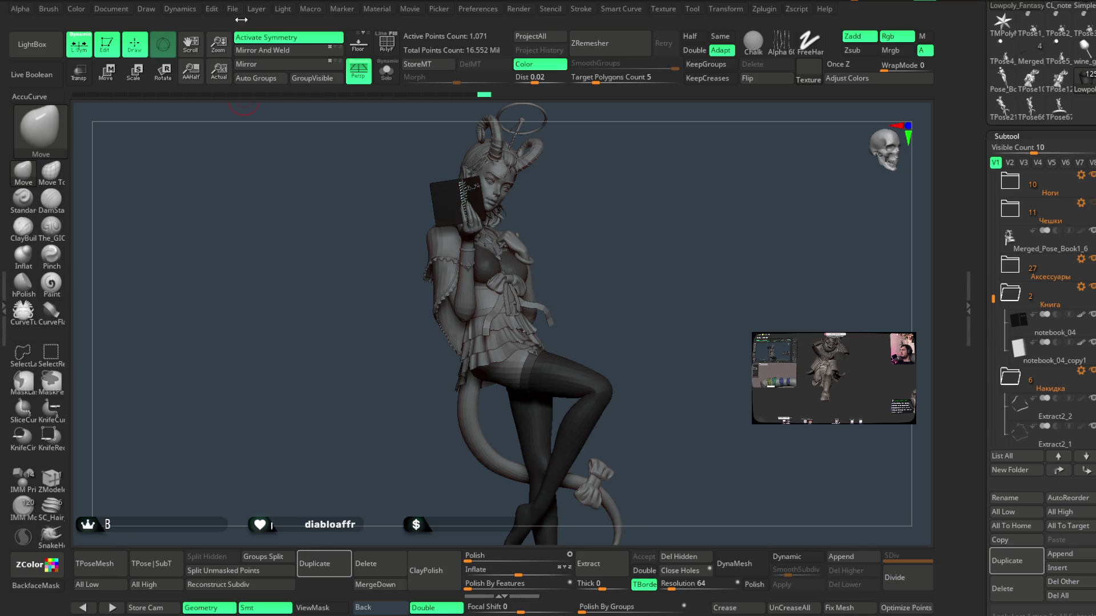
left_click(233, 9)
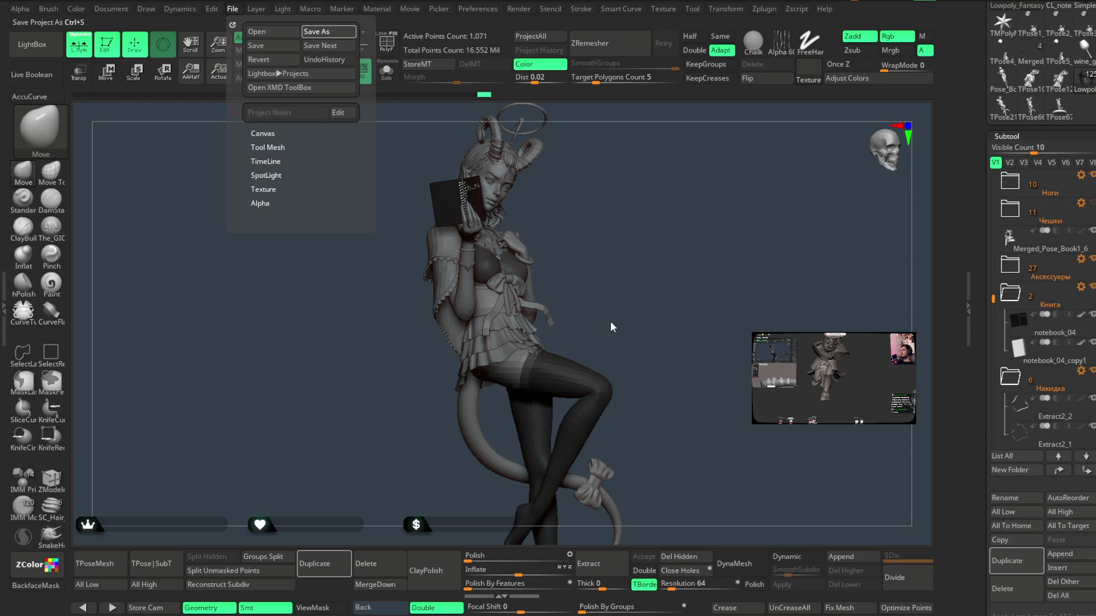
- Save the demon girl project with Ctrl+S, then turn the figure slightly
key("ctrl+s")
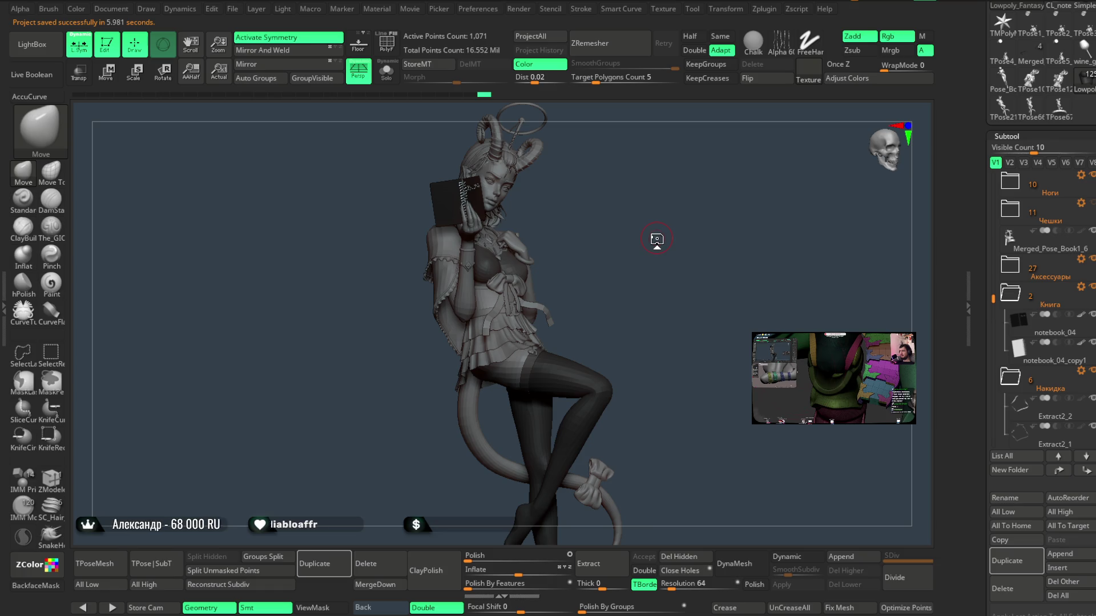
mouse_move(605, 225)
left_mouse_down()
mouse_move(624, 243)
mouse_move(599, 242)
mouse_move(624, 240)
mouse_move(614, 258)
left_mouse_up()
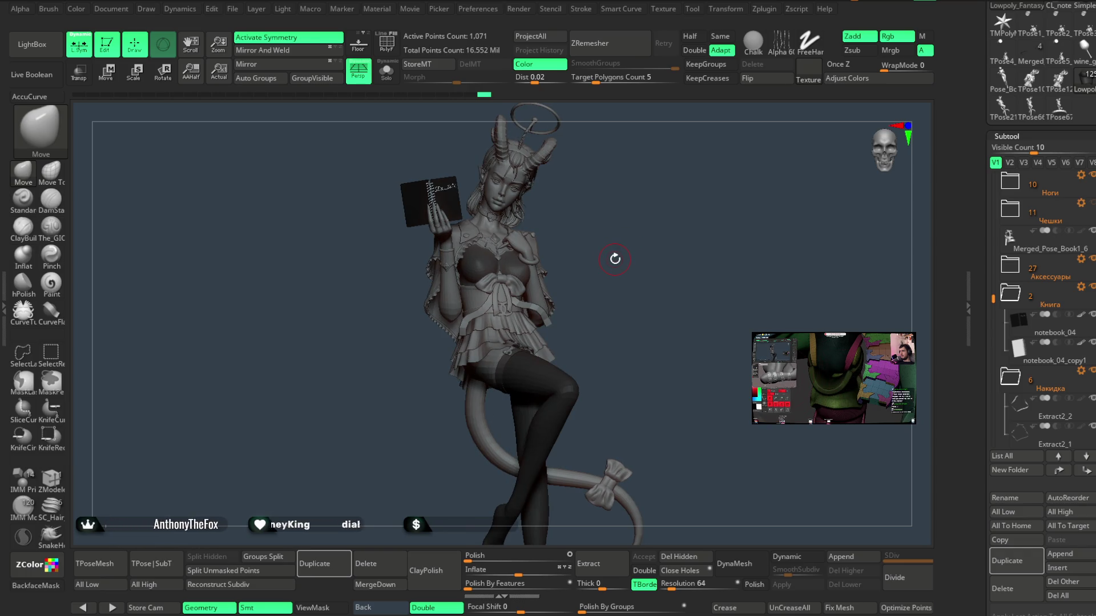
left_click_drag(615, 259, 616, 214)
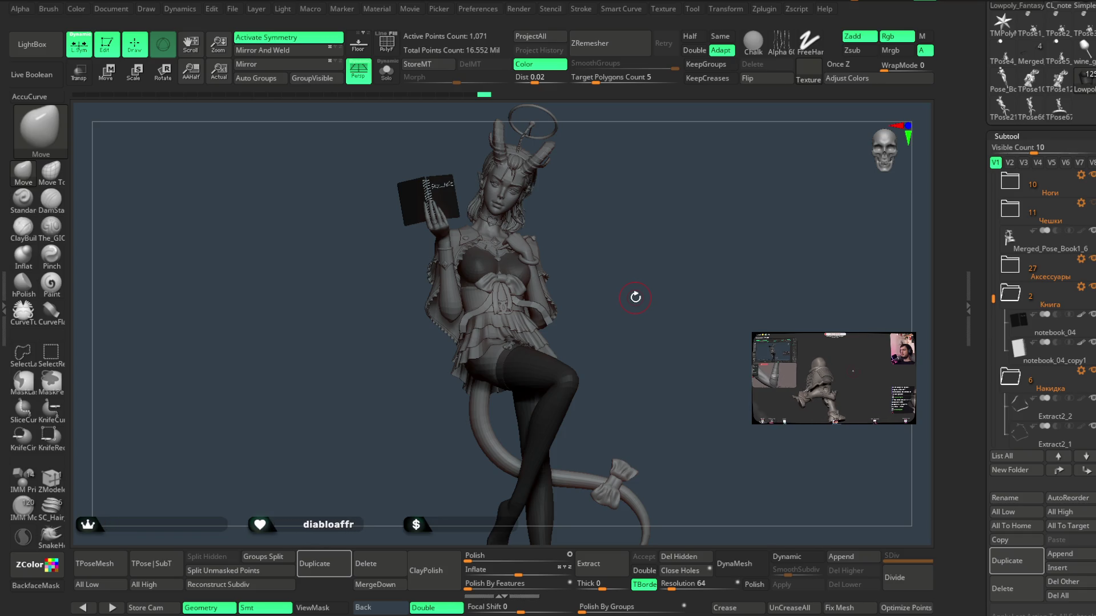
mouse_move(635, 297)
left_mouse_down()
mouse_move(643, 245)
mouse_move(629, 220)
mouse_move(641, 282)
mouse_move(645, 222)
mouse_move(646, 254)
mouse_move(662, 267)
mouse_move(663, 248)
mouse_move(636, 297)
mouse_move(614, 281)
mouse_move(494, 314)
mouse_move(496, 336)
left_mouse_up()
left_click(438, 289, "alt")
- Turn off symmetry and zoom in close on the girl's face
mouse_move(403, 315)
left_mouse_down()
mouse_move(617, 289)
mouse_move(592, 375)
mouse_move(641, 313)
mouse_move(558, 298)
left_mouse_up()
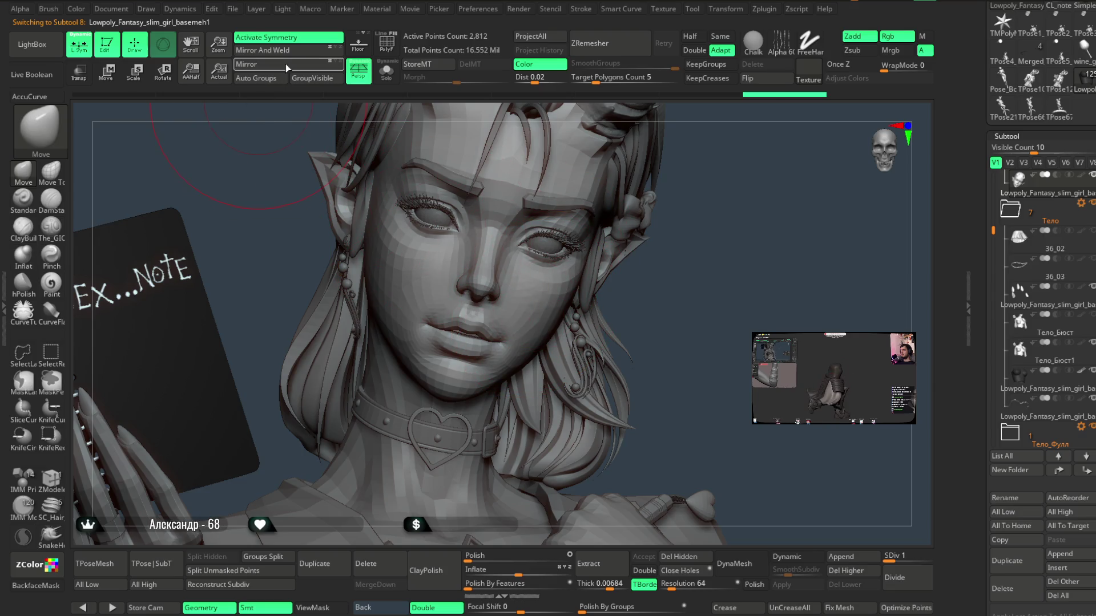
key("x")
mouse_move(684, 233)
left_mouse_down()
mouse_move(668, 262)
mouse_move(687, 260)
mouse_move(699, 280)
mouse_move(716, 254)
mouse_move(570, 342)
left_mouse_up()
- With ZModeler, use Set Symmetry on a forehead polygon to recentre the basemeh1 symmetry
key("space")
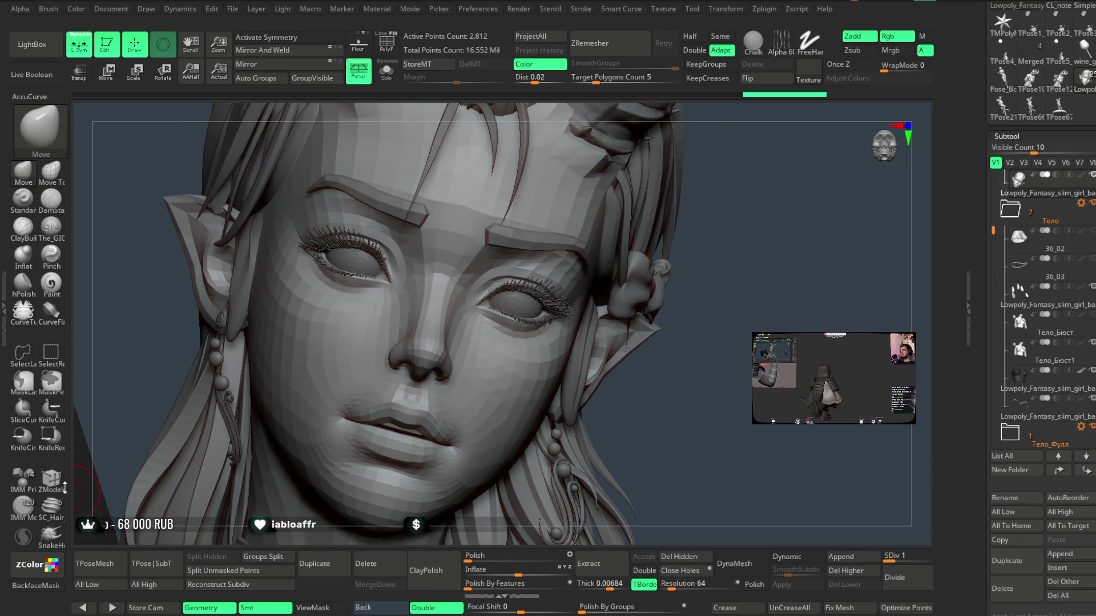
key("b")
key("z")
key("m")
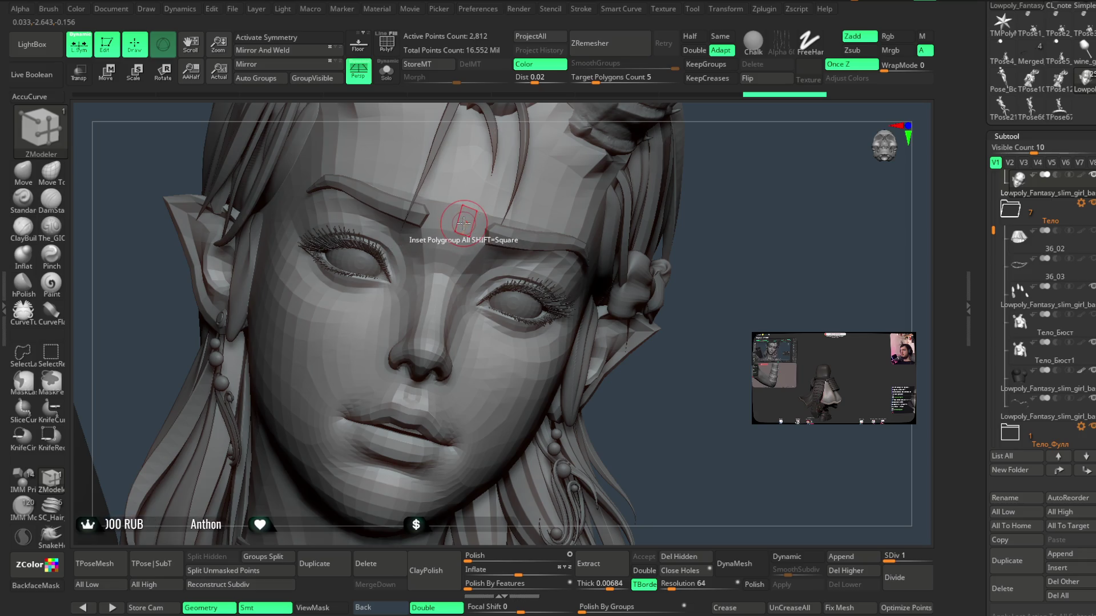
key("space")
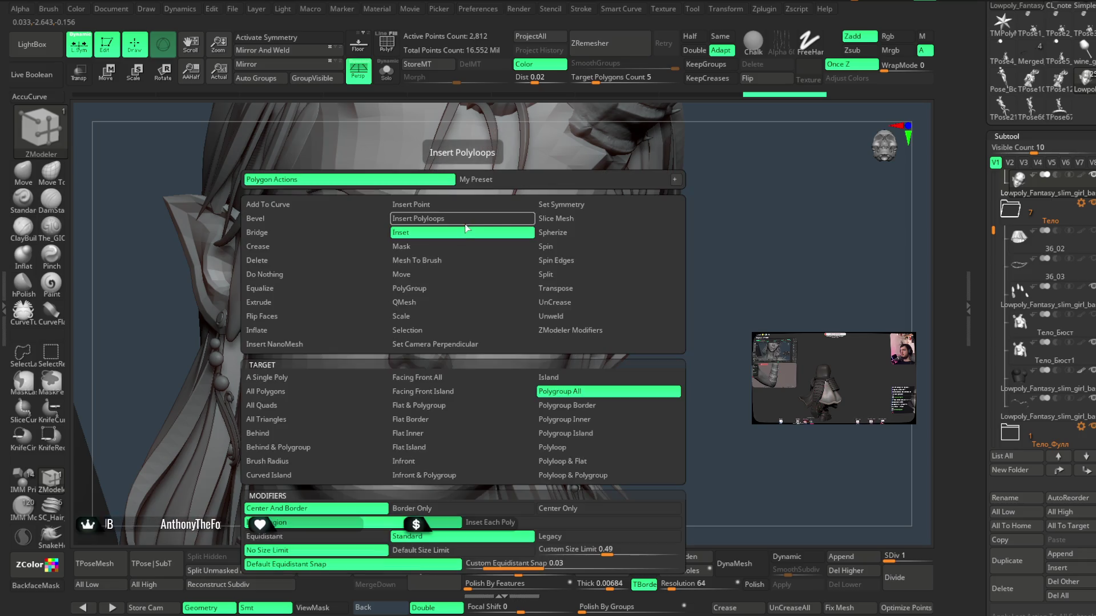
left_click(571, 206)
left_click(466, 222)
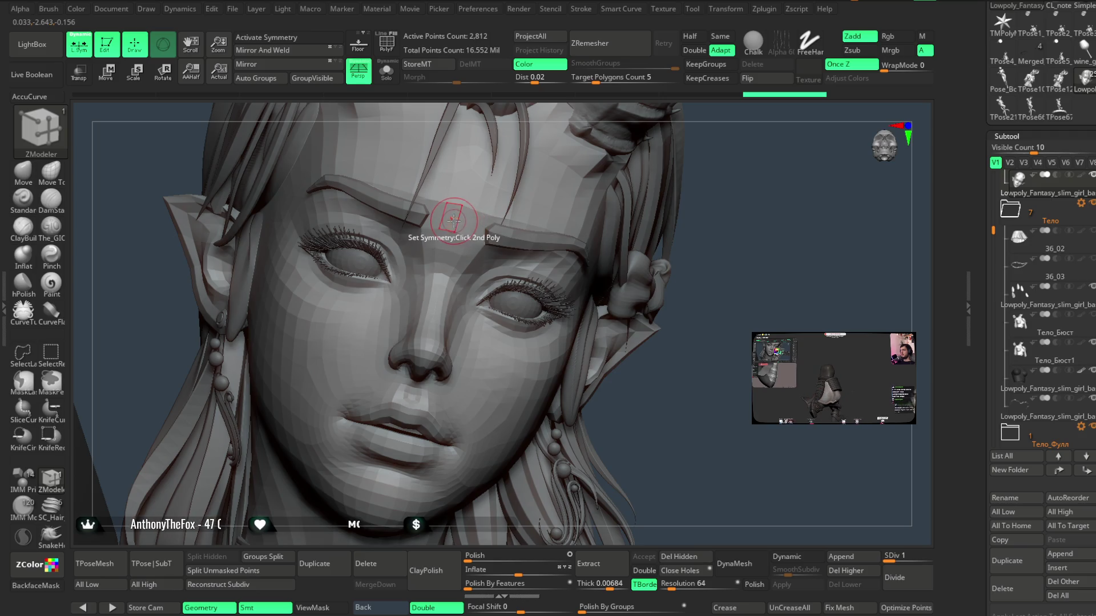
key("w")
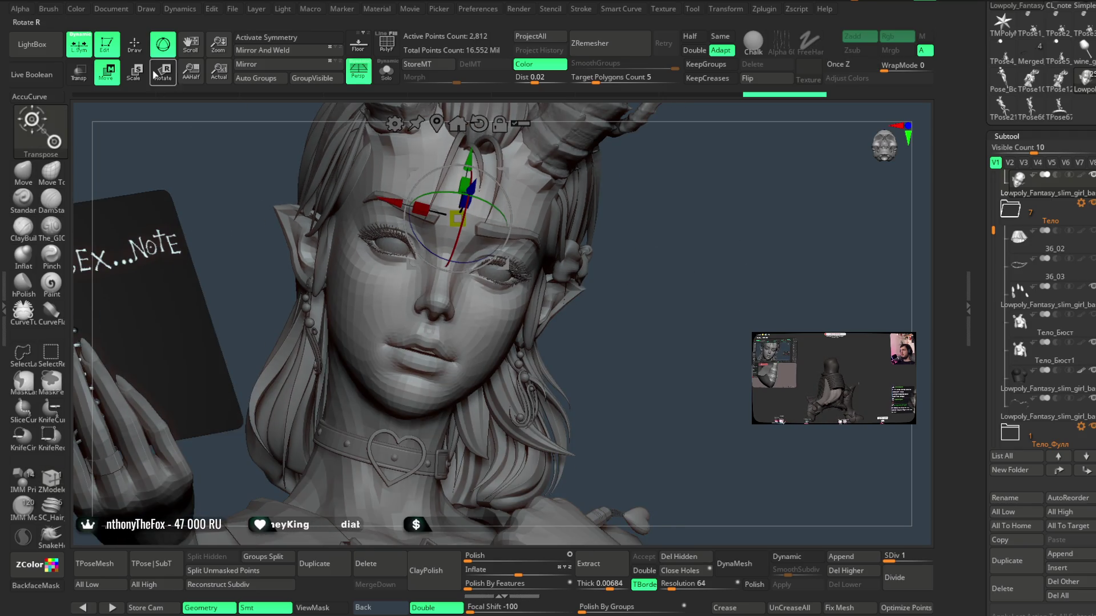
key("q")
- Turn symmetry back on and return to the Move brush
key("x")
mouse_move(645, 201)
left_mouse_down()
mouse_move(629, 206)
mouse_move(696, 214)
mouse_move(627, 251)
mouse_move(520, 353)
mouse_move(342, 410)
mouse_move(391, 308)
mouse_move(386, 290)
left_mouse_up()
key("b")
key("m")
key("v")
key("space")
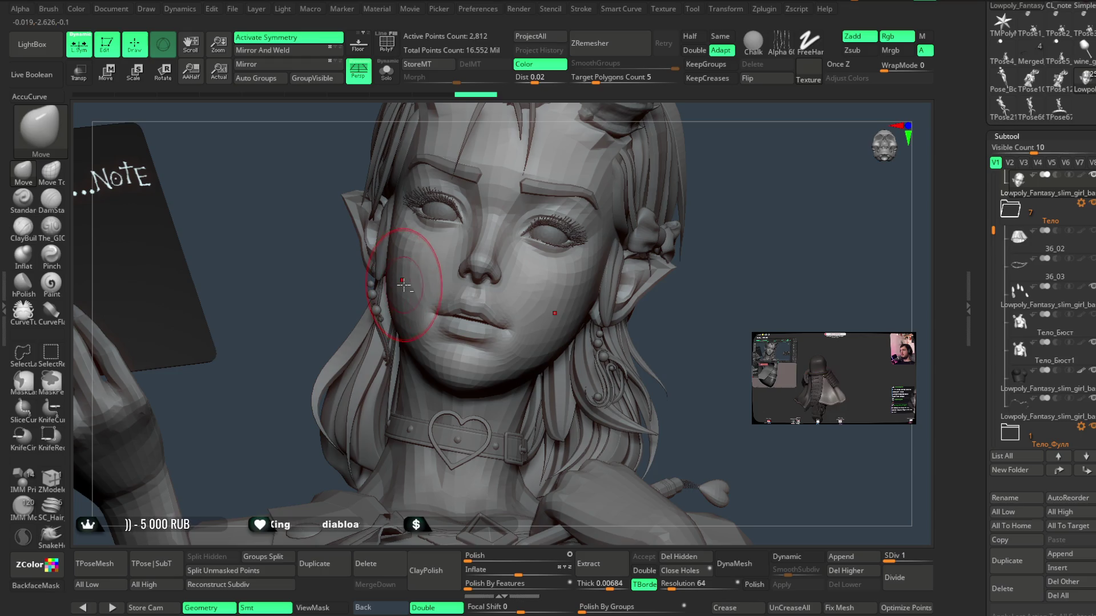
mouse_move(586, 268)
left_mouse_down()
mouse_move(698, 264)
mouse_move(584, 353)
left_mouse_up()
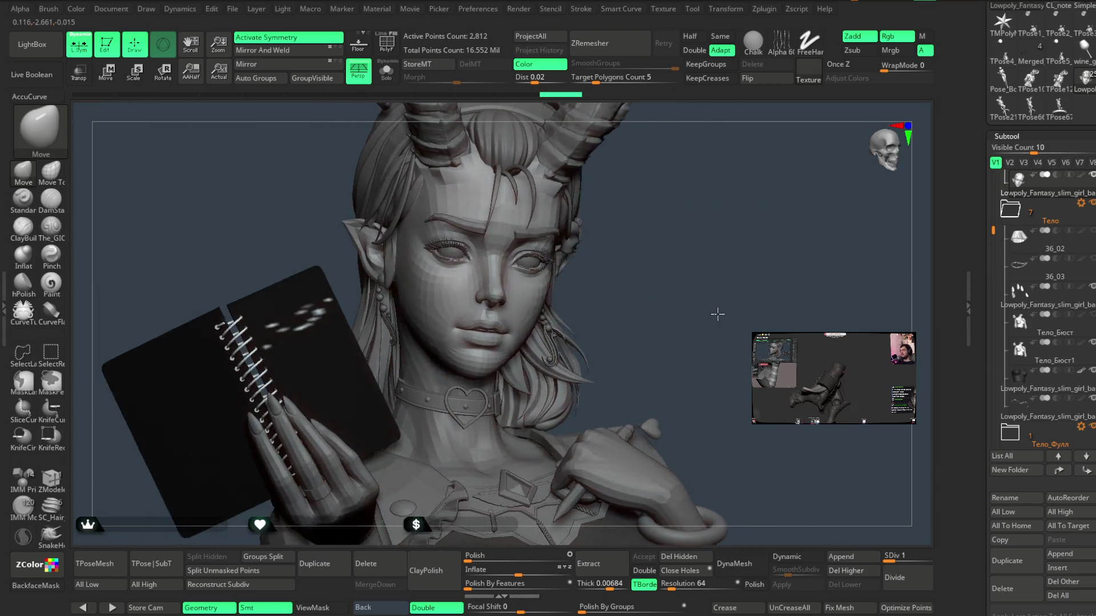
mouse_move(717, 314)
left_mouse_down()
mouse_move(702, 299)
mouse_move(535, 354)
mouse_move(618, 279)
mouse_move(656, 286)
mouse_move(644, 289)
mouse_move(651, 252)
mouse_move(641, 291)
mouse_move(692, 245)
mouse_move(504, 321)
mouse_move(729, 215)
mouse_move(729, 227)
mouse_move(612, 276)
left_mouse_up()
key("space")
mouse_move(782, 286)
left_mouse_down()
mouse_move(783, 176)
mouse_move(550, 348)
left_mouse_up()
left_click(682, 300, "alt")
mouse_move(701, 315)
left_mouse_down()
mouse_move(740, 293)
mouse_move(707, 261)
mouse_move(662, 262)
mouse_move(729, 281)
mouse_move(722, 254)
mouse_move(697, 299)
mouse_move(709, 269)
mouse_move(683, 269)
mouse_move(668, 289)
mouse_move(728, 262)
mouse_move(711, 284)
left_mouse_up()
left_click_drag(467, 288, 483, 297)
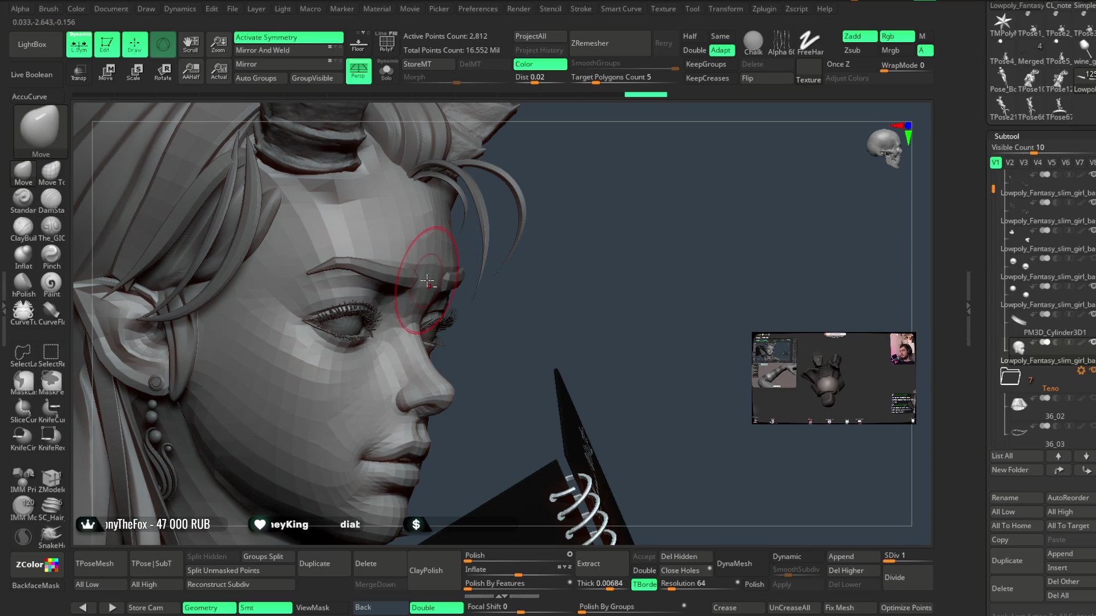
mouse_move(544, 274)
left_mouse_down()
mouse_move(615, 254)
mouse_move(709, 274)
mouse_move(708, 240)
mouse_move(705, 265)
mouse_move(741, 303)
mouse_move(741, 247)
mouse_move(768, 268)
mouse_move(788, 255)
mouse_move(770, 238)
mouse_move(760, 186)
mouse_move(717, 249)
mouse_move(709, 233)
mouse_move(713, 257)
left_mouse_up()
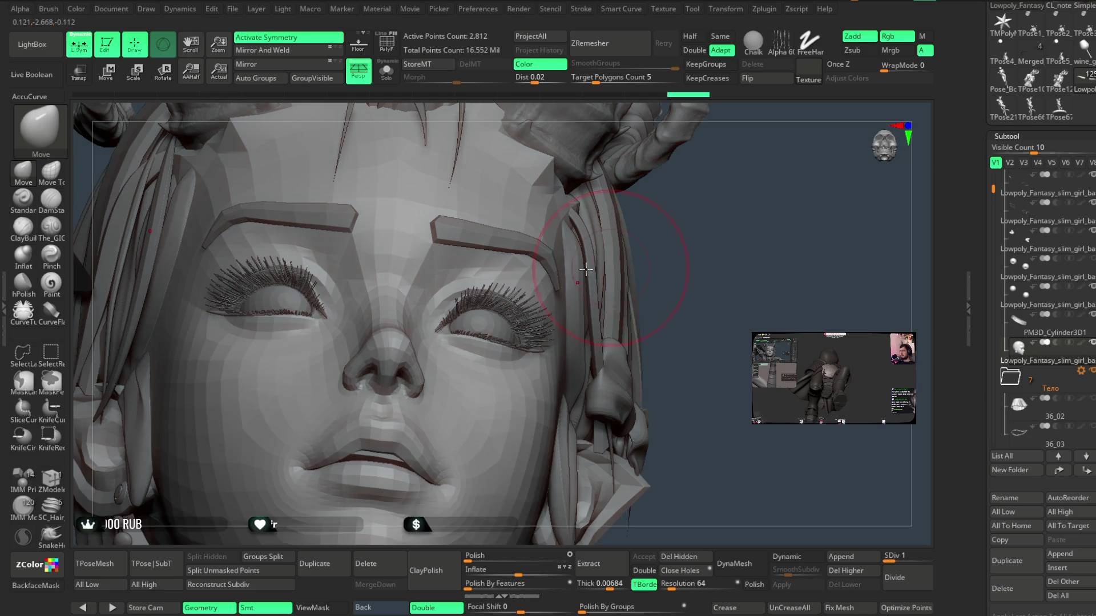
key("space")
left_click_drag(609, 210, 442, 291)
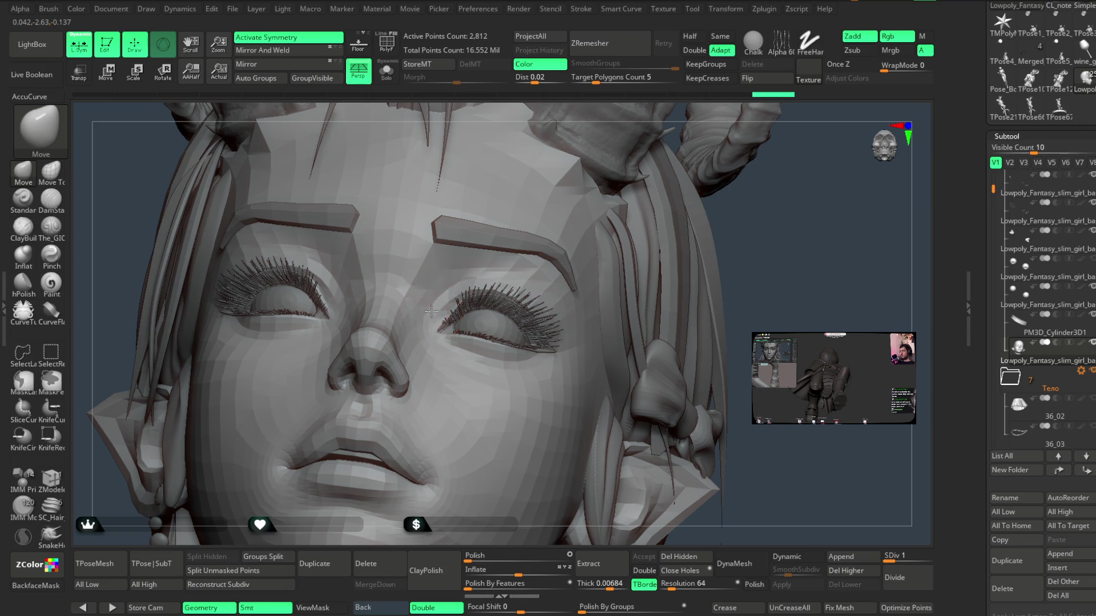
mouse_move(772, 237)
left_mouse_down()
mouse_move(448, 321)
mouse_move(766, 303)
mouse_move(766, 319)
mouse_move(616, 321)
left_mouse_up()
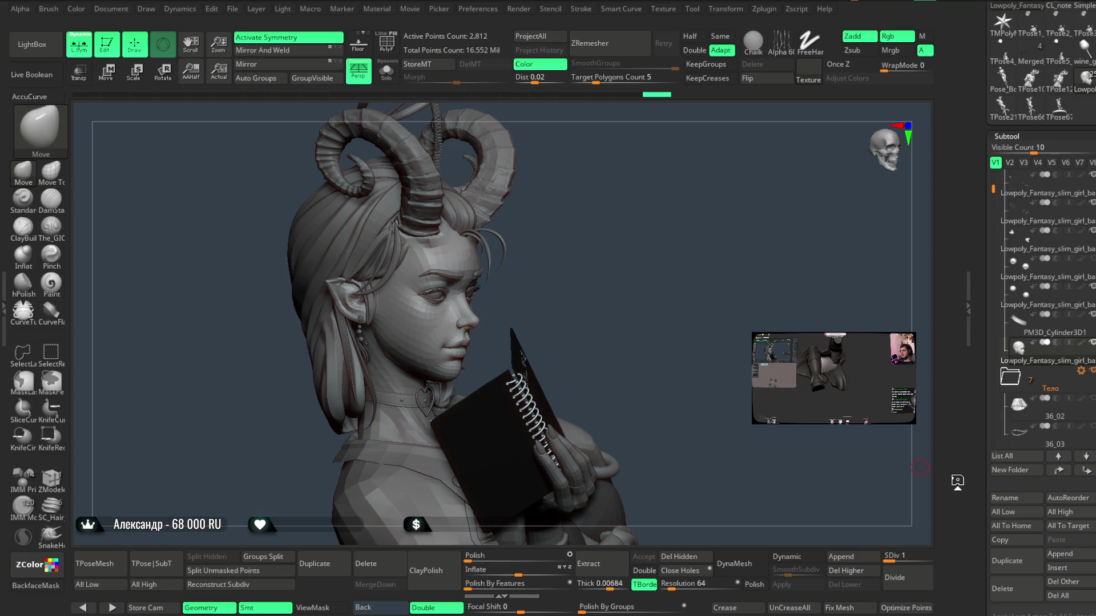
mouse_move(590, 256)
left_mouse_down()
mouse_move(605, 230)
mouse_move(543, 274)
mouse_move(555, 230)
mouse_move(510, 262)
mouse_move(550, 235)
mouse_move(560, 335)
mouse_move(599, 247)
mouse_move(594, 264)
mouse_move(632, 247)
mouse_move(552, 281)
left_mouse_up()
right_click(552, 281)
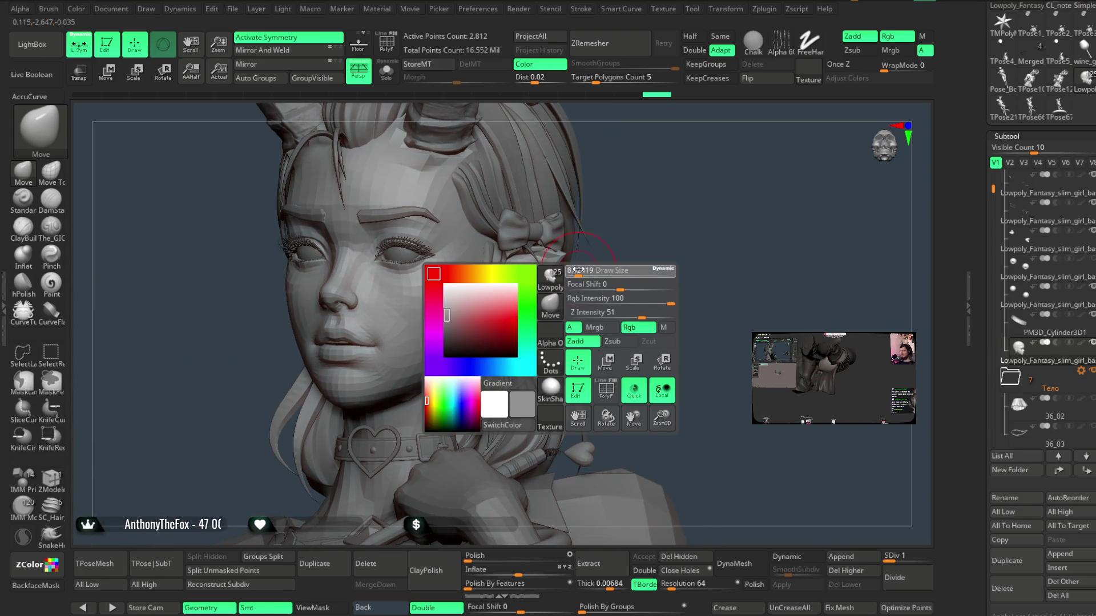
mouse_move(607, 255)
left_mouse_down()
mouse_move(572, 261)
mouse_move(576, 288)
left_mouse_up()
right_click(576, 288)
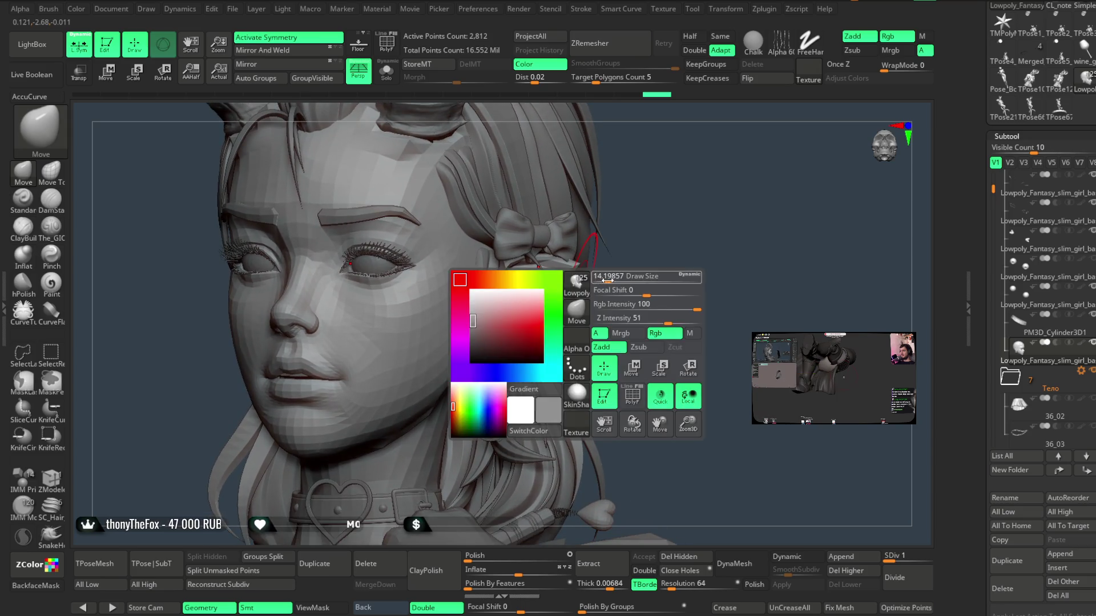
mouse_move(598, 279)
right_mouse_down()
mouse_move(590, 269)
mouse_move(589, 292)
mouse_move(574, 290)
mouse_move(621, 262)
mouse_move(539, 313)
right_mouse_up()
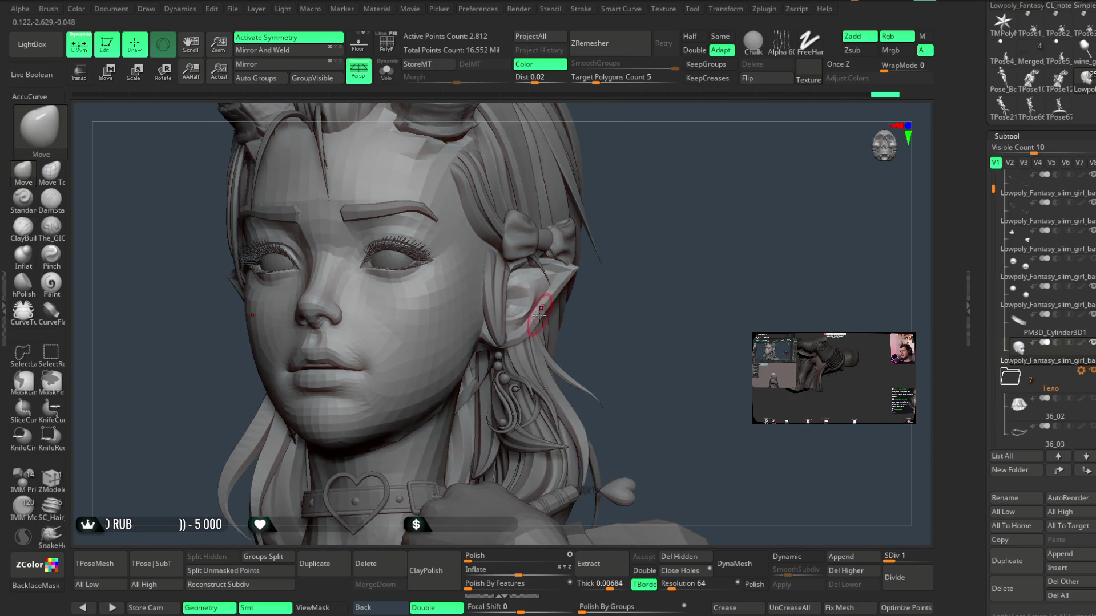
right_click_drag(621, 293, 636, 269)
right_click(578, 290)
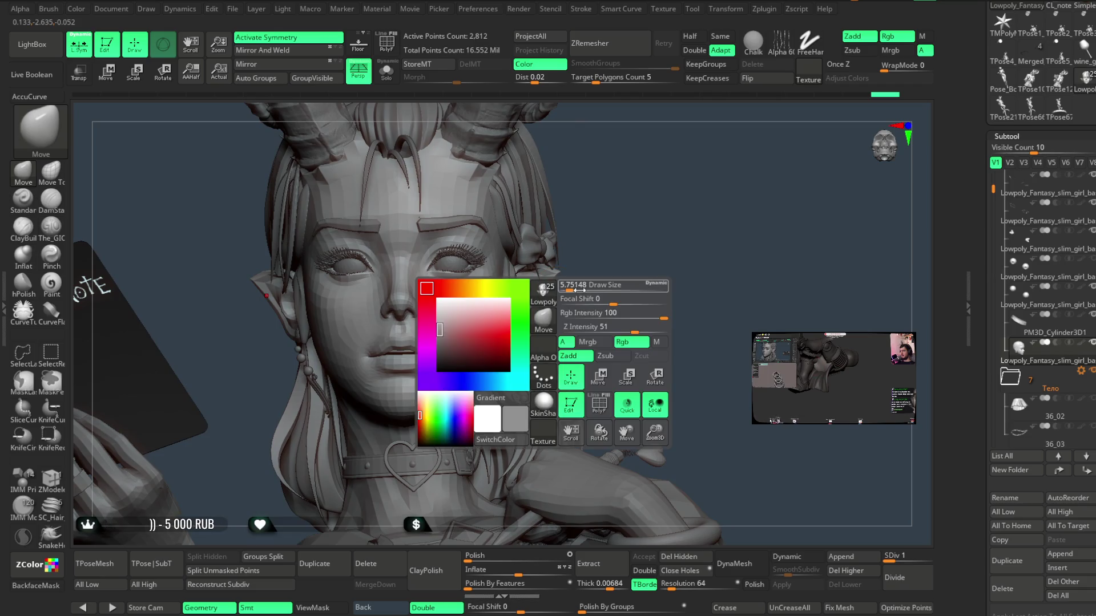
mouse_move(571, 287)
right_mouse_down("ctrl")
mouse_move(577, 321)
mouse_move(508, 324)
right_mouse_up("ctrl")
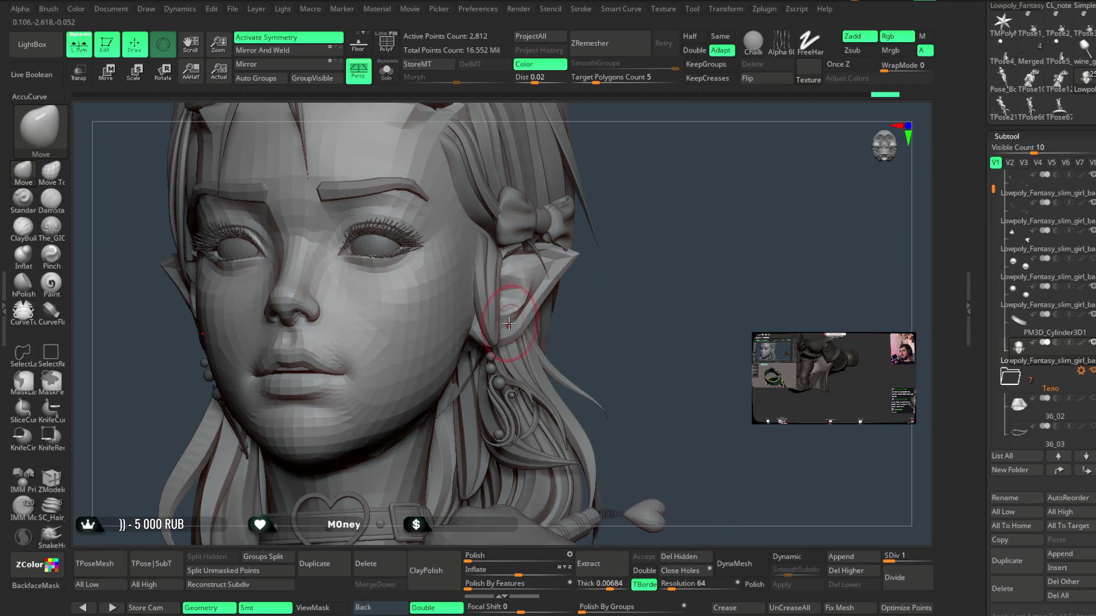
right_click_drag(592, 289, 500, 326)
key("f")
mouse_move(679, 336)
right_mouse_down()
mouse_move(726, 310)
mouse_move(666, 262)
mouse_move(682, 242)
mouse_move(653, 232)
mouse_move(653, 213)
mouse_move(641, 232)
mouse_move(693, 201)
mouse_move(697, 169)
mouse_move(648, 225)
mouse_move(662, 235)
mouse_move(641, 210)
mouse_move(656, 205)
mouse_move(633, 208)
mouse_move(635, 293)
mouse_move(636, 255)
right_mouse_up()
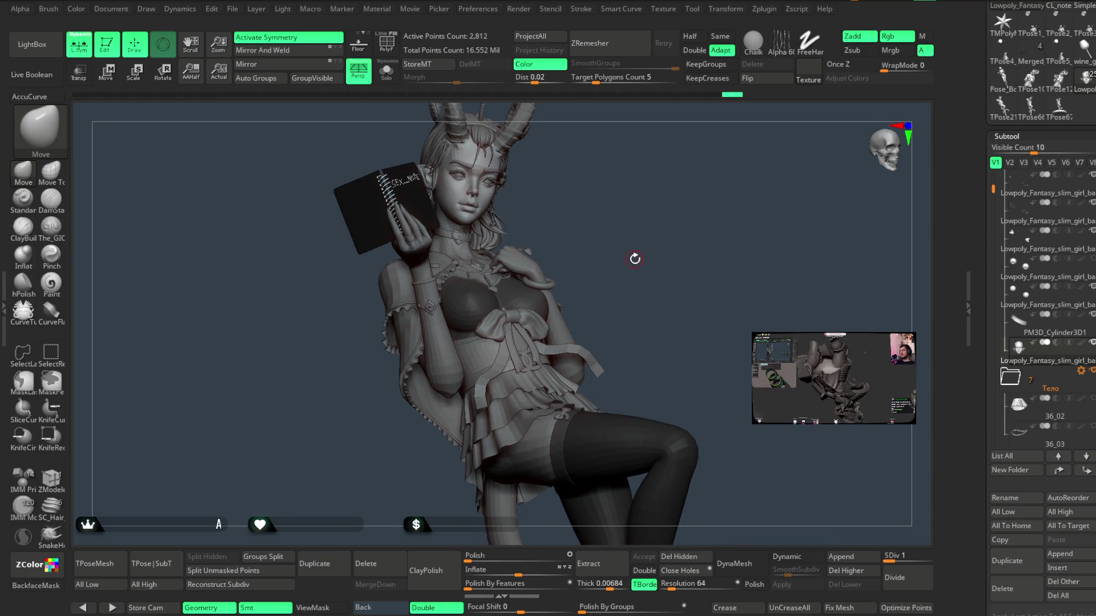
- Show polypaint colours on all subtools, select extract1_copy2_3, and zoom out to the legs and tail
left_click(1083, 233, "shift")
mouse_move(707, 302)
right_mouse_down("ctrl")
mouse_move(680, 306)
mouse_move(658, 242)
mouse_move(647, 244)
mouse_move(659, 249)
mouse_move(656, 320)
mouse_move(662, 289)
mouse_move(559, 352)
right_mouse_up("ctrl")
right_click_drag(628, 279, 447, 321)
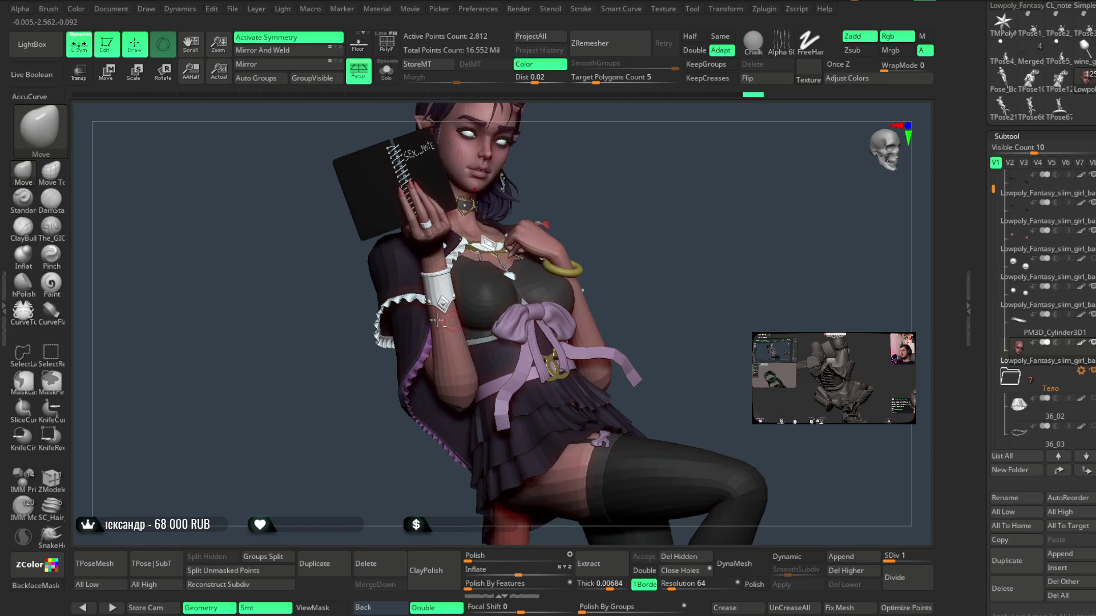
left_click(409, 299, "alt")
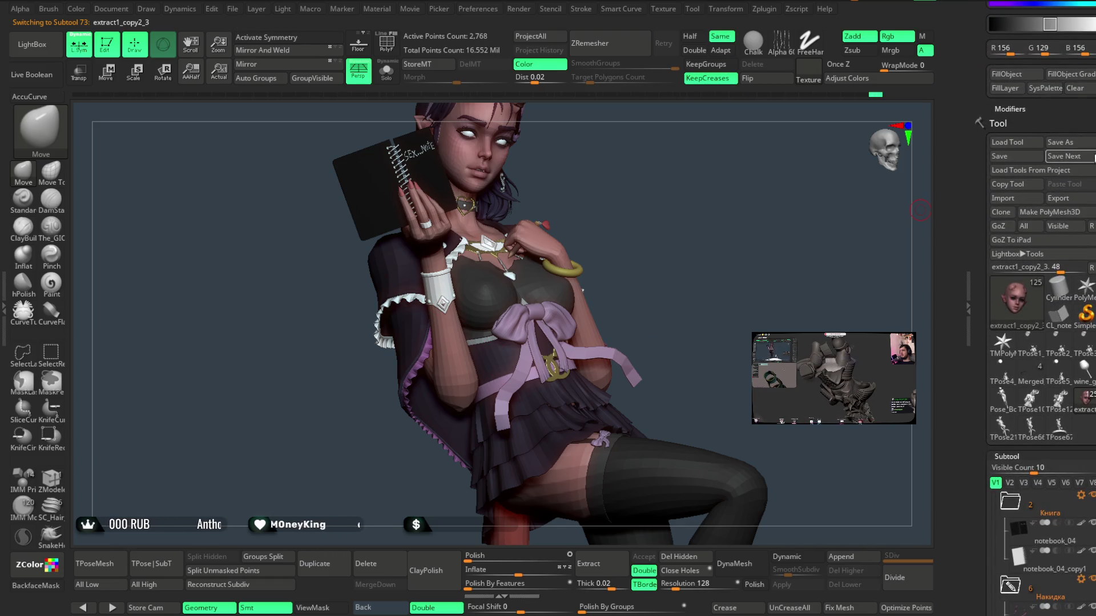
mouse_move(700, 276)
left_mouse_down()
mouse_move(685, 240)
mouse_move(683, 251)
mouse_move(697, 225)
mouse_move(692, 234)
mouse_move(709, 237)
mouse_move(645, 261)
mouse_move(614, 310)
mouse_move(592, 320)
mouse_move(626, 331)
mouse_move(602, 364)
left_mouse_up()
- Select Pose_Book1_9, undo a lavender fill on the tail, and isolate the bow with Solo
left_click(402, 183, "alt")
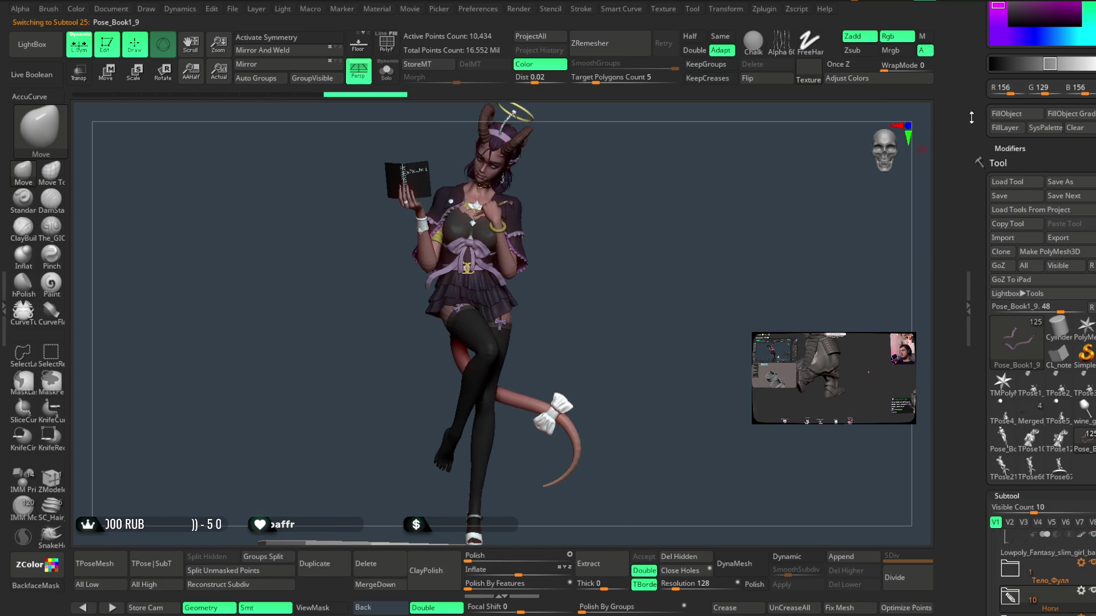
left_click(1011, 114)
key("ctrl+z")
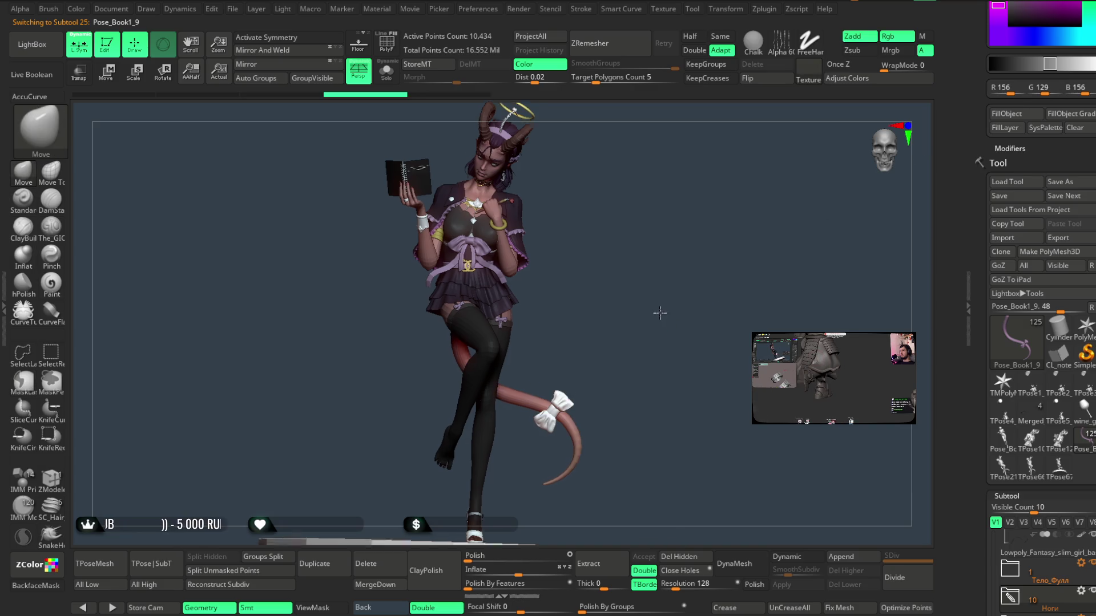
left_click(387, 71)
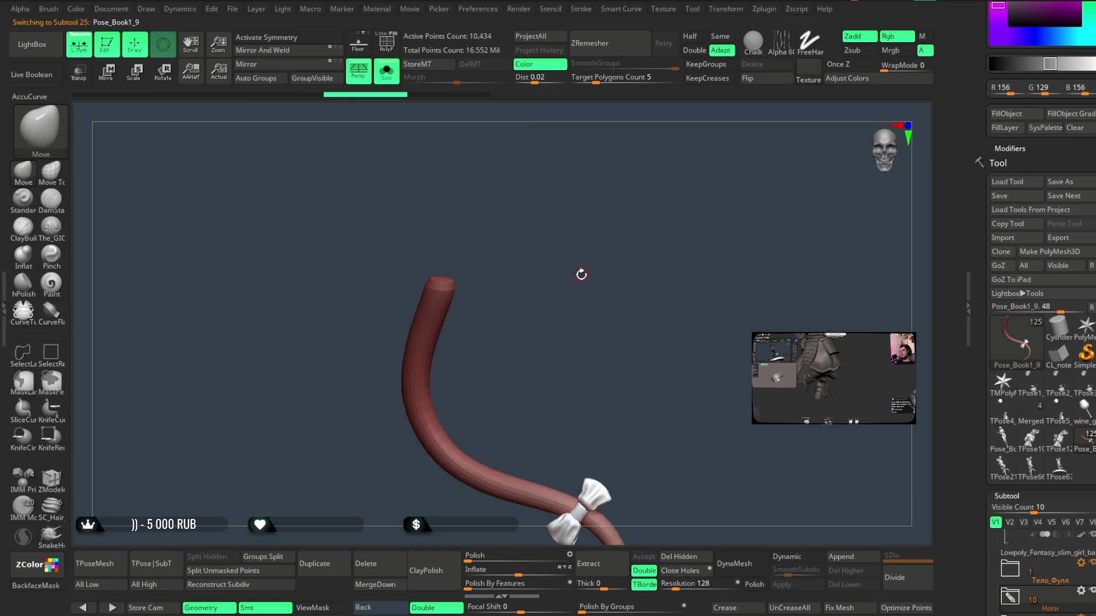
left_click(455, 203, "ctrl+shift")
left_click(616, 206, "ctrl+shift")
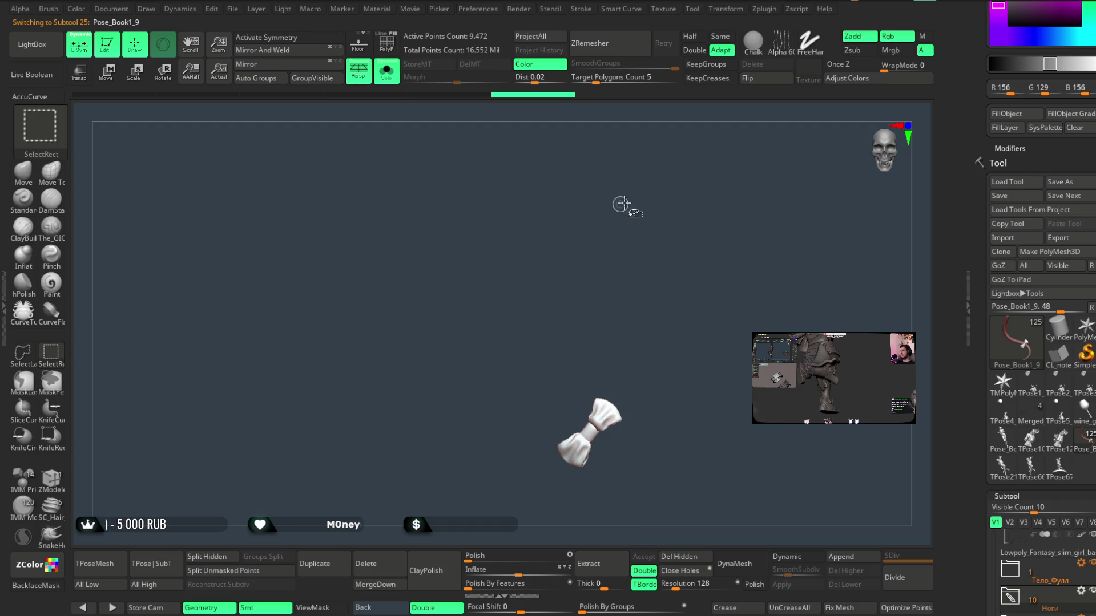
left_click(386, 71)
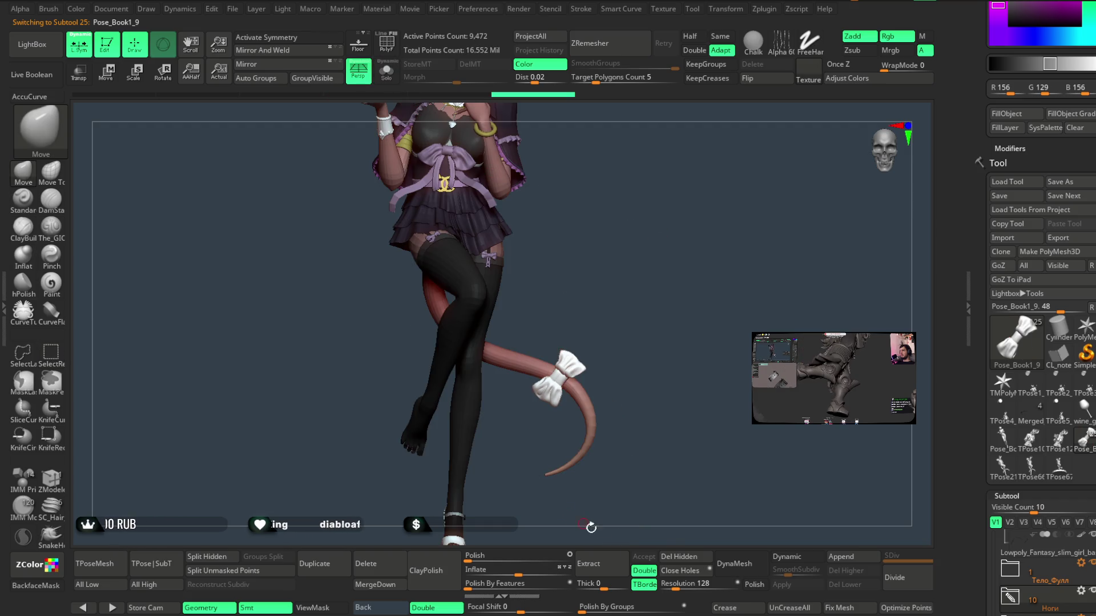
- Fill the tail bow with lavender and check the Pose_Book1_2 tail and Pose_Book1_10 bow in solo
left_click(1006, 114)
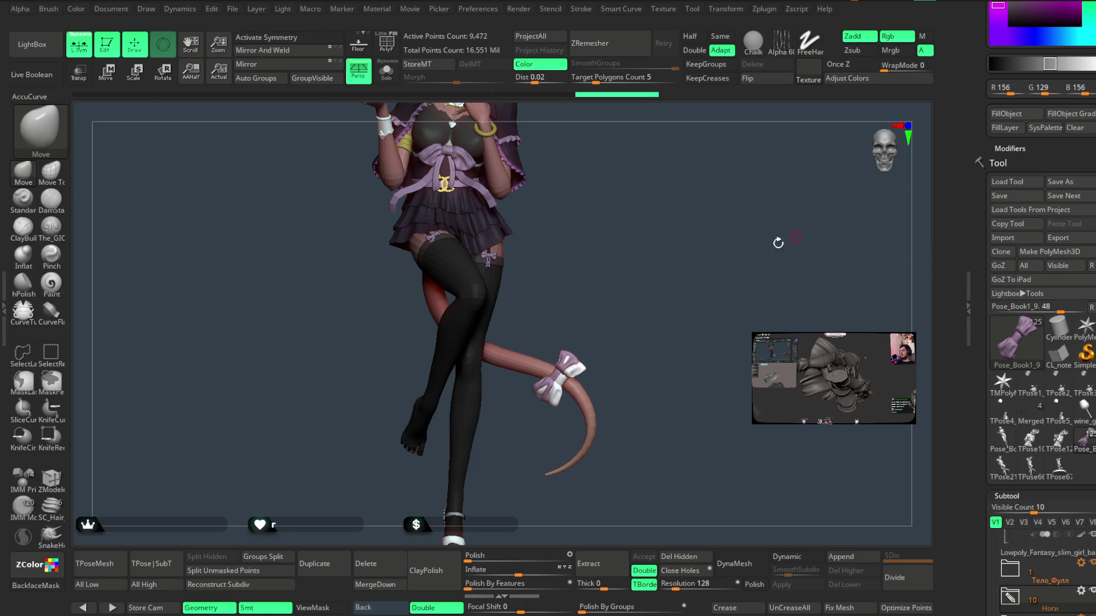
mouse_move(653, 270)
left_mouse_down("alt")
mouse_move(636, 355)
mouse_move(666, 362)
mouse_move(611, 380)
left_mouse_up("alt")
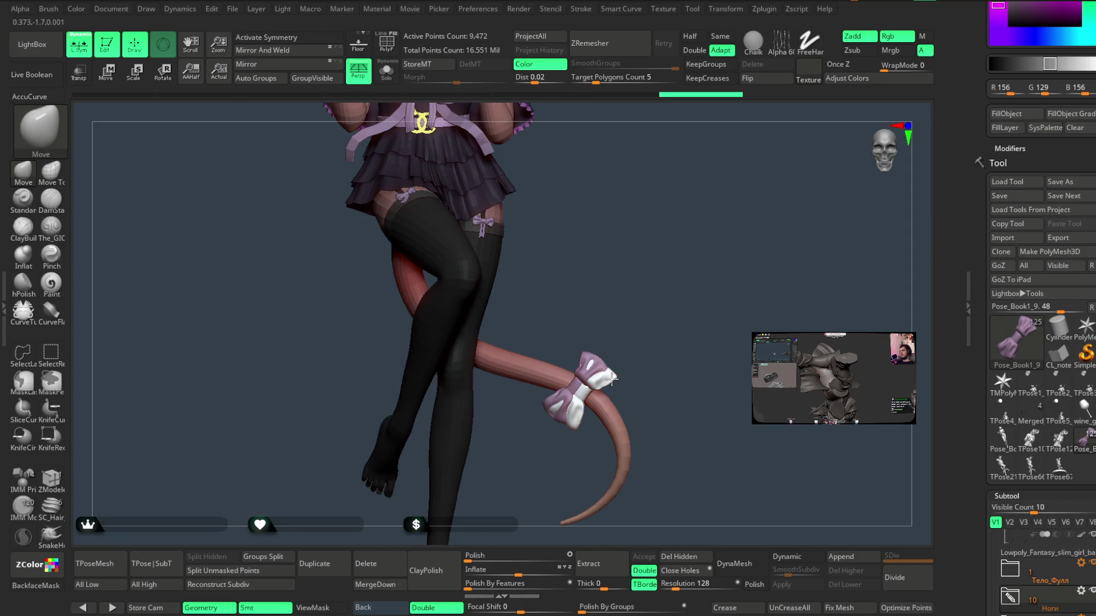
left_click(386, 73)
left_click(603, 394)
left_click(609, 419, "alt")
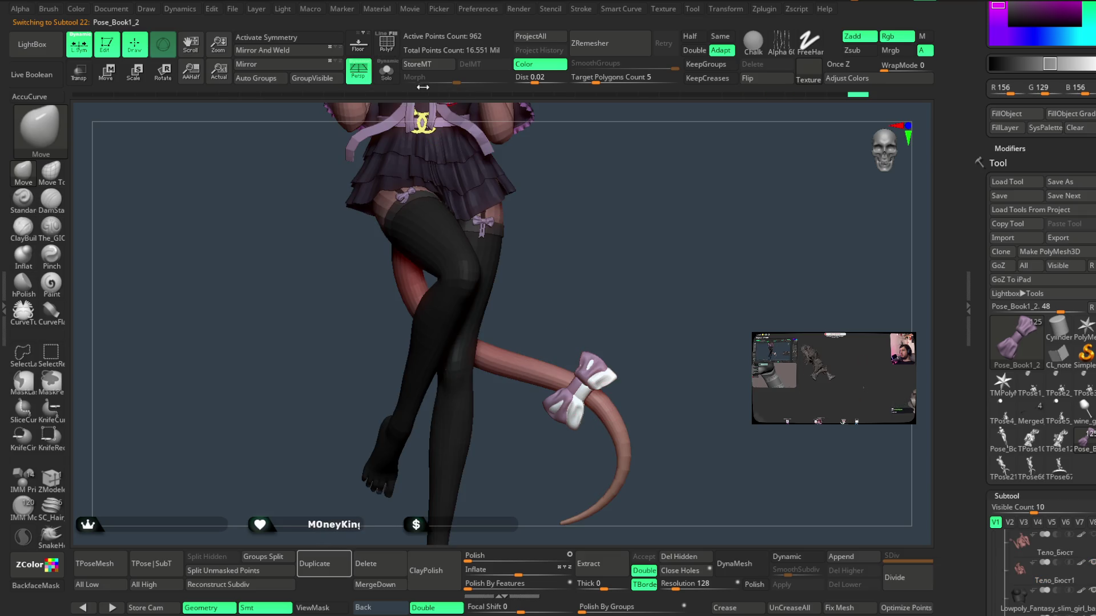
key("ctrl+shift+s")
left_click(385, 72)
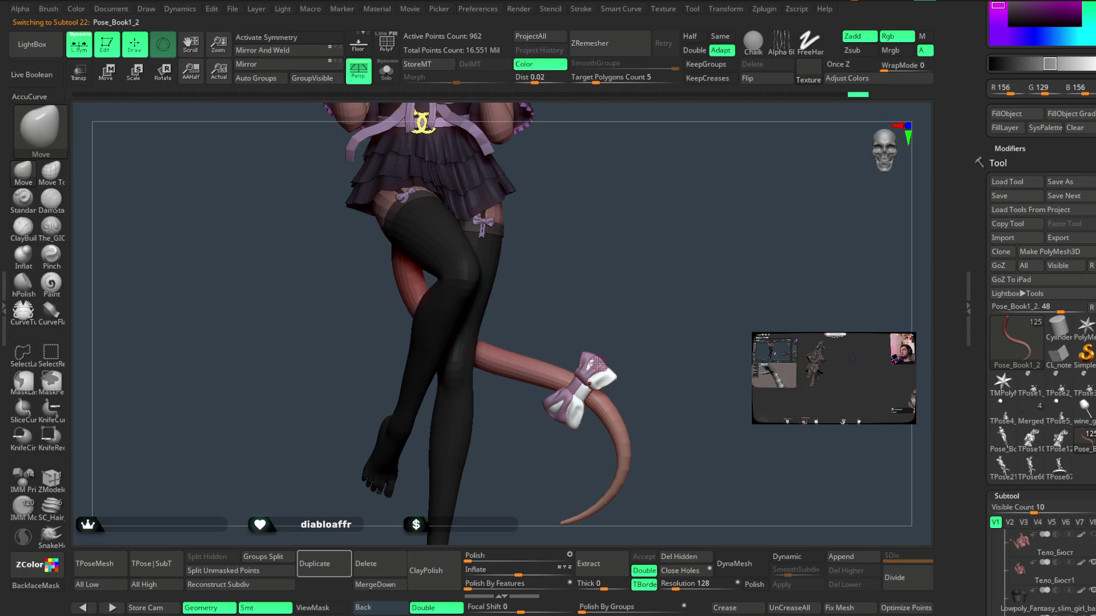
left_click(613, 377, "alt")
key("ctrl+shift+s")
key("ctrl+shift+s")
- Delete the folder of leg and tail pieces, leaving only the upper body
left_click(366, 564)
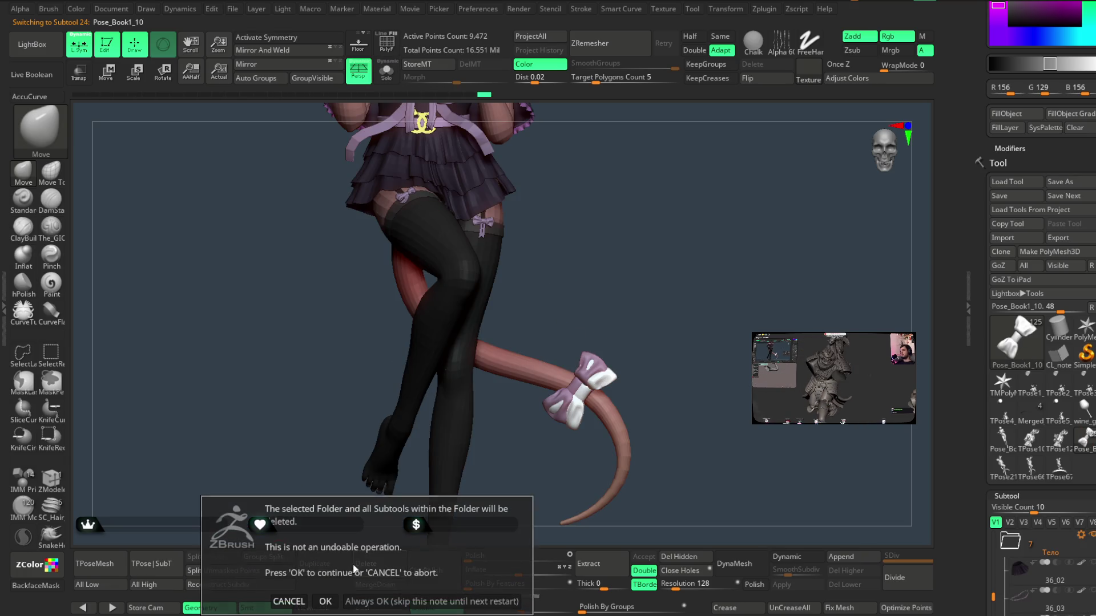
left_click(326, 597)
mouse_move(649, 239)
left_mouse_down("alt")
mouse_move(644, 284)
mouse_move(650, 230)
left_mouse_up("alt")
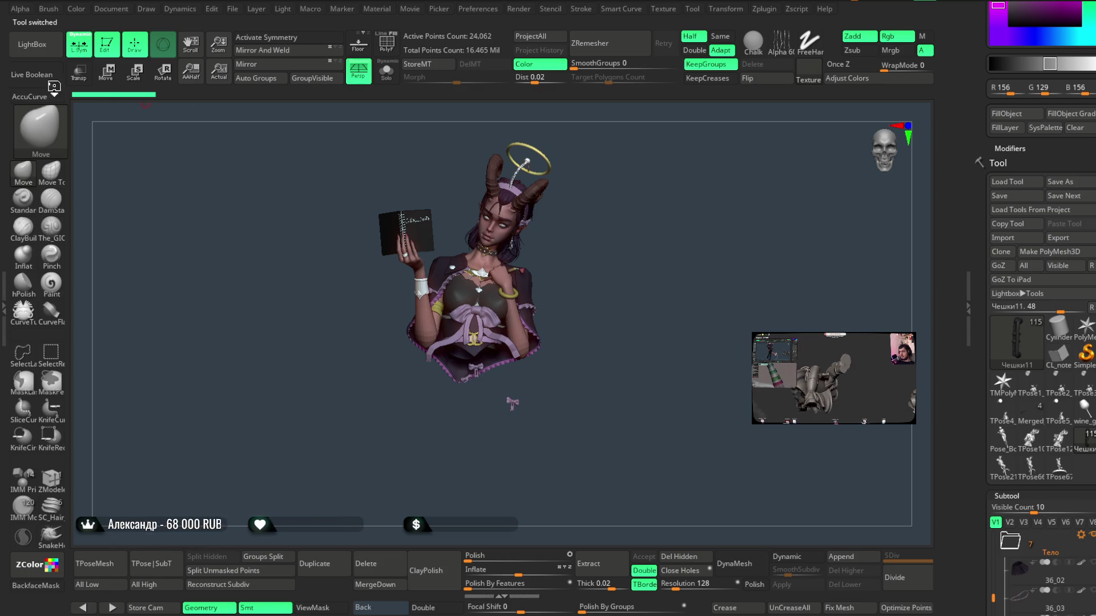
left_click(36, 52)
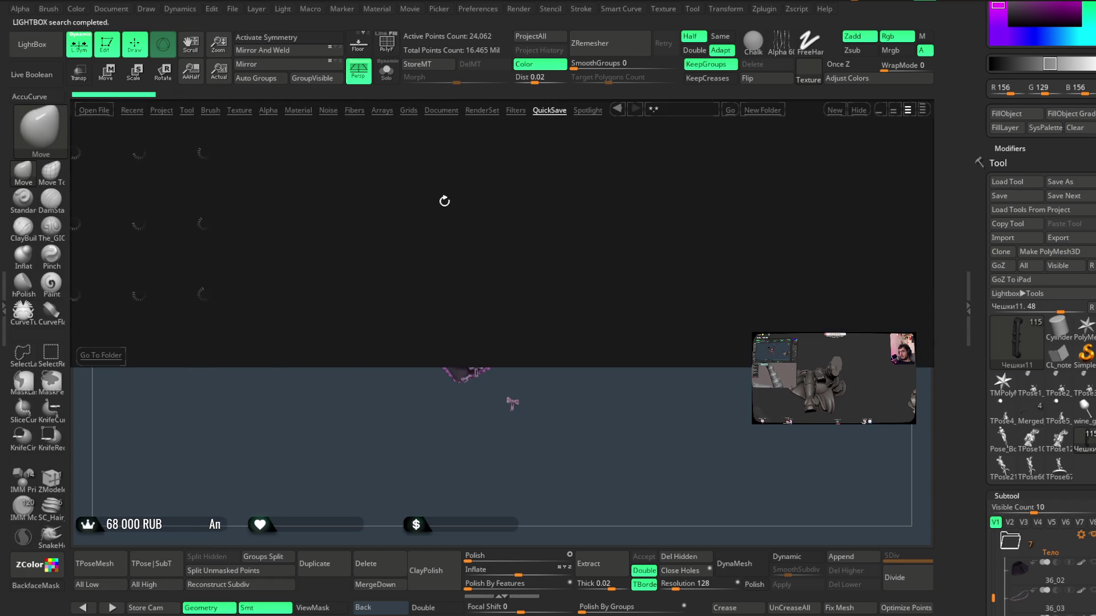
- Reload the QS_48005.zpr QuickSave from LightBox to restore the full figure
left_click_drag(483, 204, 367, 201)
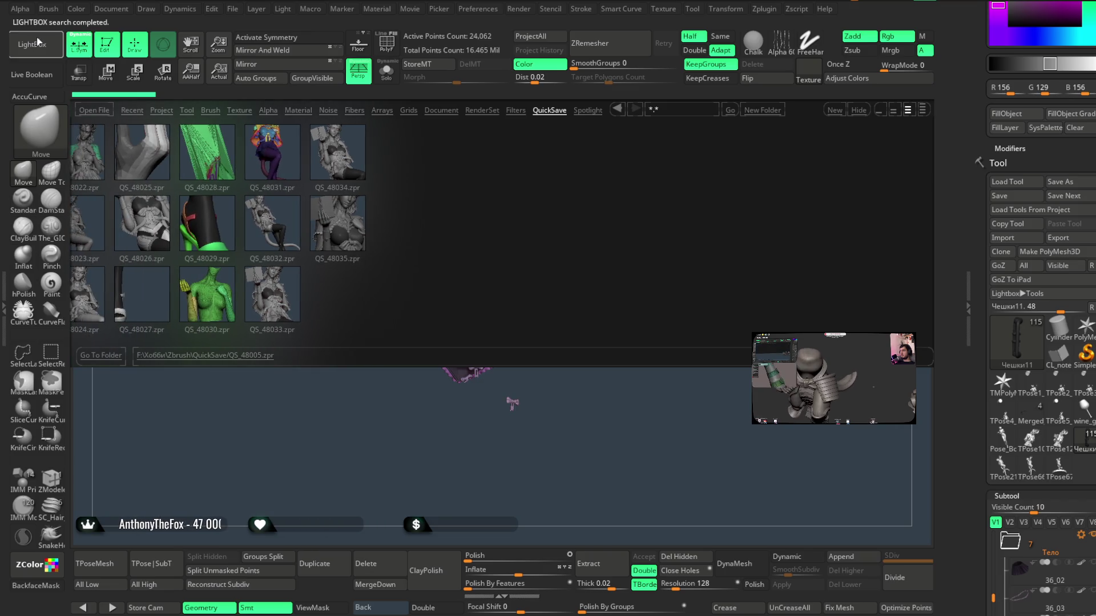
left_click(232, 10)
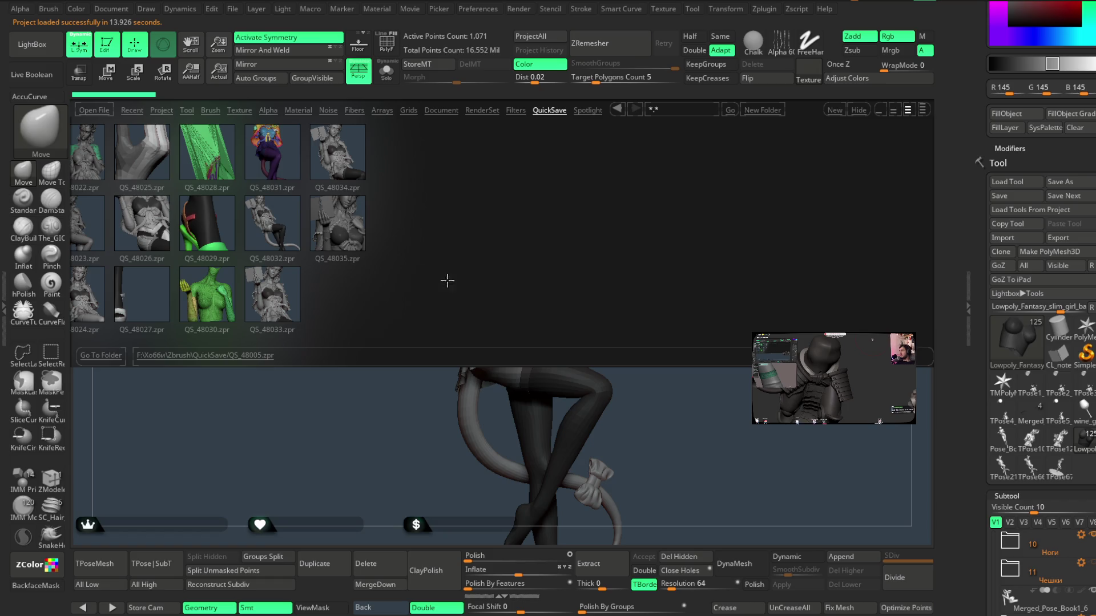
left_click(61, 56)
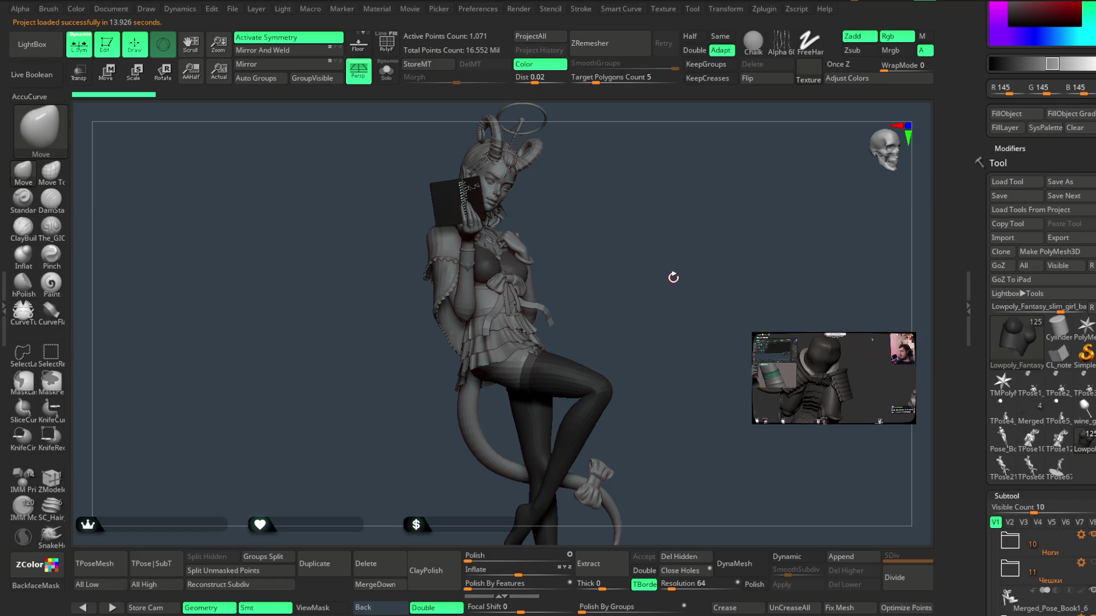
- Select the Pose_Book1_2 tail piece and inspect it in solo, then view the lower leg and foot
mouse_move(666, 296)
left_mouse_down()
mouse_move(647, 254)
mouse_move(594, 234)
mouse_move(626, 432)
left_mouse_up()
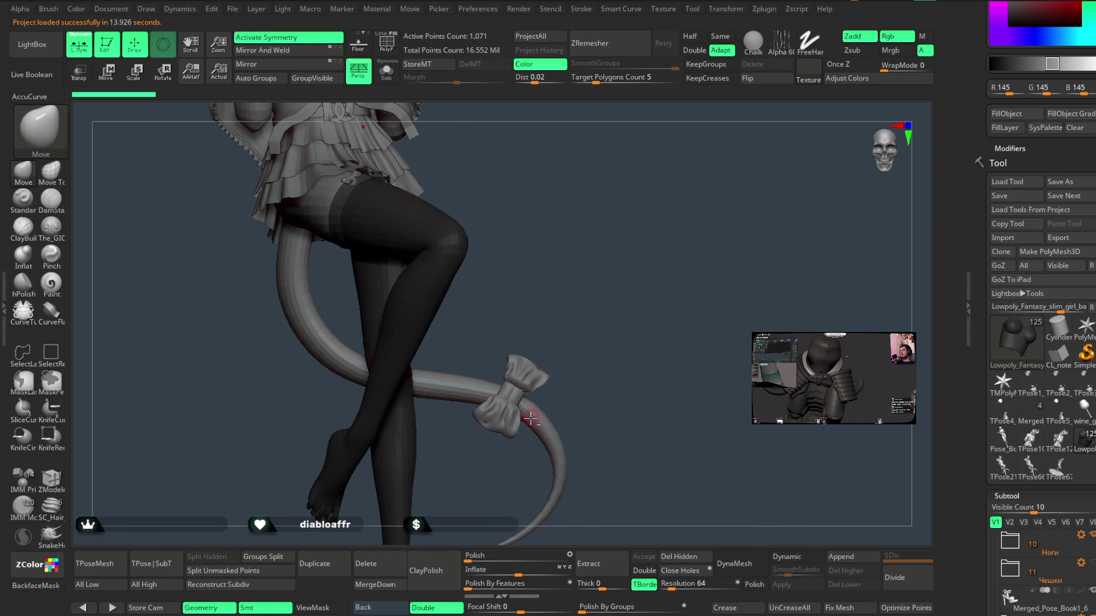
left_click(532, 421, "alt")
left_click_drag(558, 346, 530, 309)
left_click(385, 81)
left_click(453, 299)
left_click(386, 77)
left_click(388, 80)
mouse_move(531, 355)
left_mouse_down()
mouse_move(511, 359)
mouse_move(548, 343)
mouse_move(567, 309)
mouse_move(550, 267)
left_mouse_up()
scroll(986, 385, "down", 10)
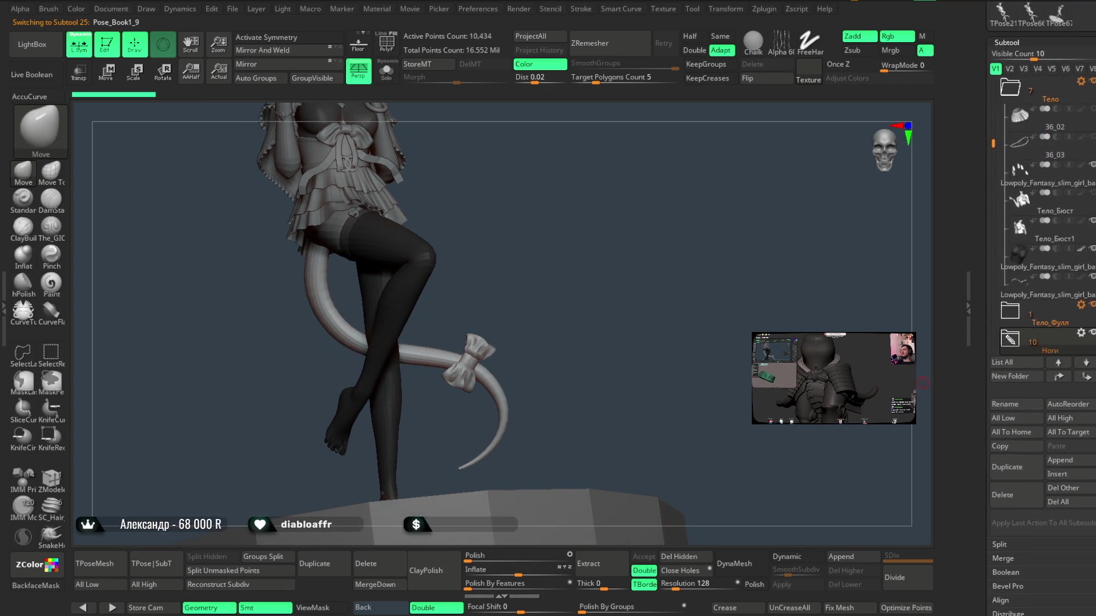
scroll(1040, 347, "up", 2)
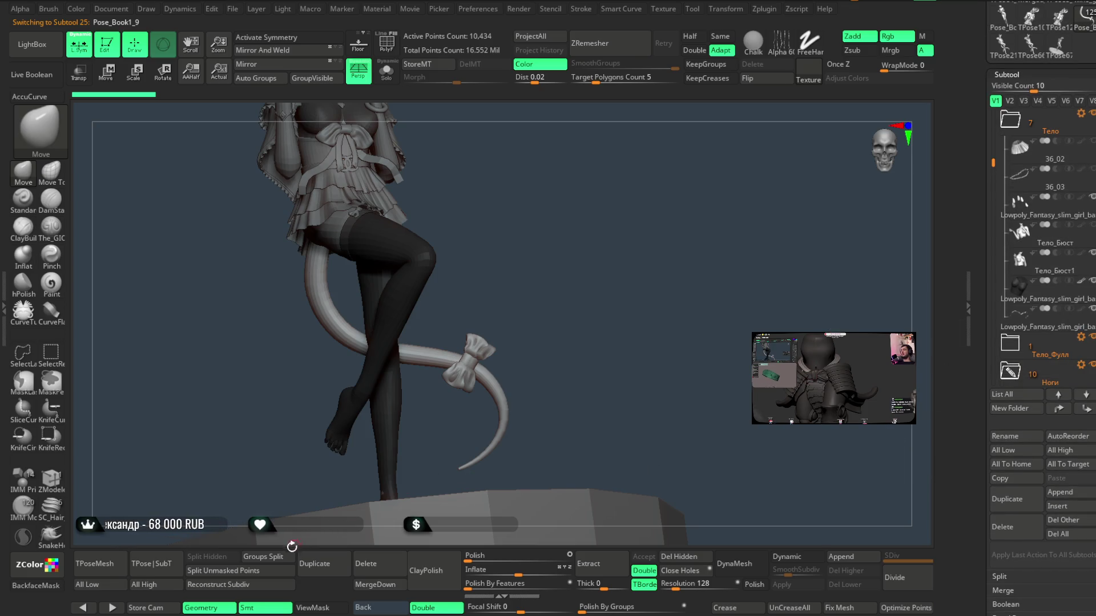
- Delete one part from the Ноги folder
left_click(365, 565)
left_click(324, 586)
mouse_move(411, 428)
left_mouse_down()
mouse_move(546, 289)
mouse_move(527, 359)
left_mouse_up()
- Select the torso, then the basemeh1 head mesh, and zoom in on the face
mouse_move(510, 311)
left_mouse_down("alt")
mouse_move(516, 331)
mouse_move(509, 316)
mouse_move(519, 323)
mouse_move(536, 279)
mouse_move(521, 274)
mouse_move(486, 341)
left_mouse_up("alt")
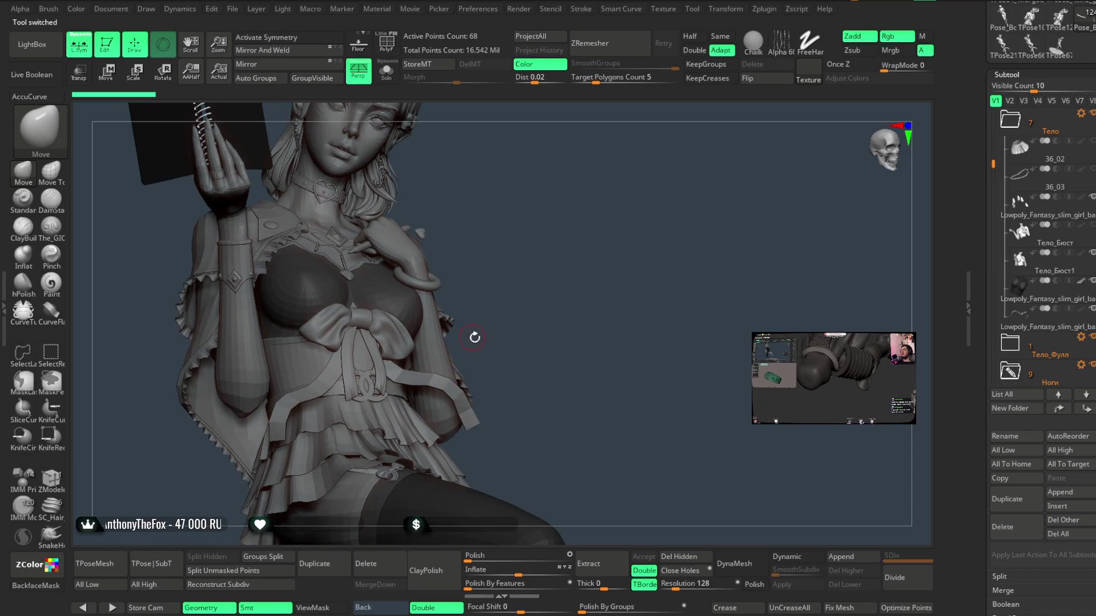
left_click(488, 341, "alt")
left_click_drag(514, 236, 526, 343, "alt")
left_click(483, 275, "alt")
mouse_move(484, 275)
left_mouse_down("alt")
mouse_move(526, 228)
mouse_move(543, 320)
mouse_move(546, 312)
mouse_move(533, 347)
left_mouse_up("alt")
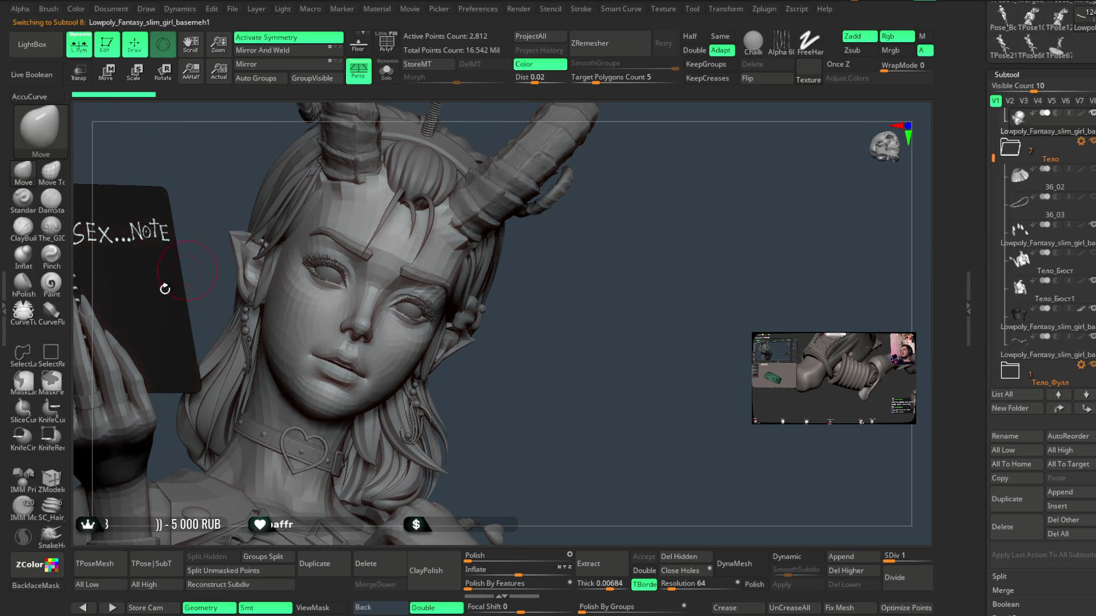
left_click(51, 484)
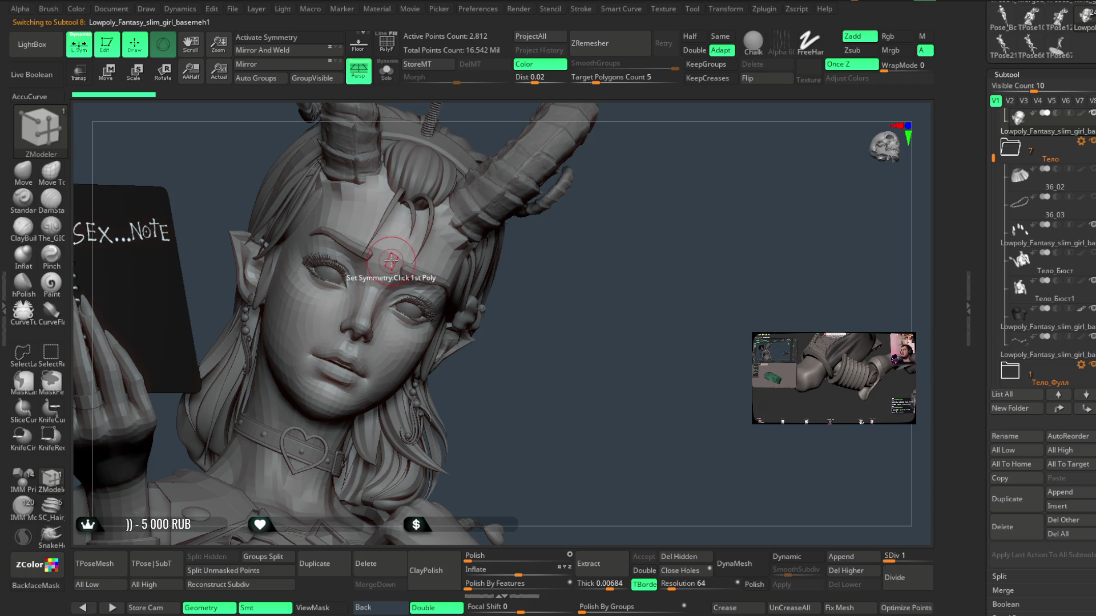
- Activate symmetry on the head mesh and switch back to the Move brush
key("w")
left_click_drag(537, 329, 428, 156)
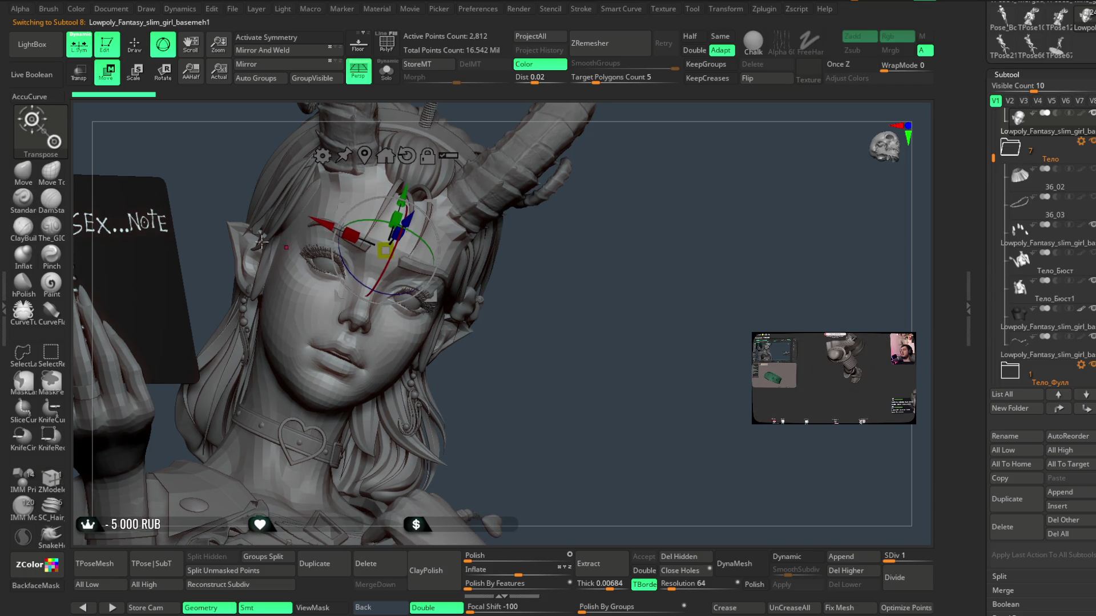
left_click(133, 50)
left_click(261, 37)
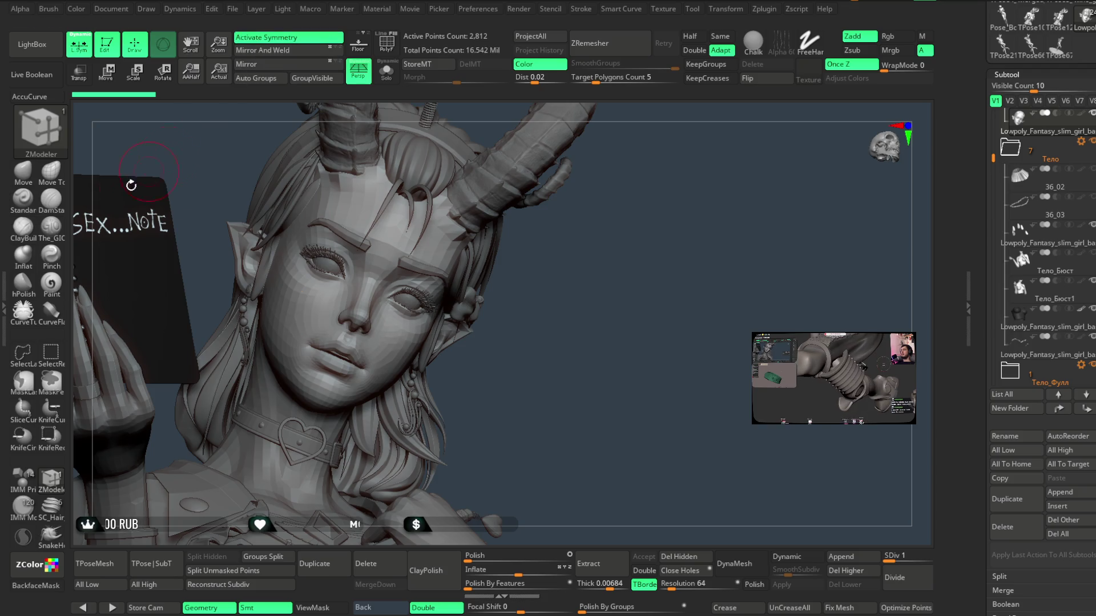
left_click(22, 170)
key("space")
- Orbit and frame the bust to view the face from the front, below and three-quarter
mouse_move(481, 362)
right_mouse_down()
mouse_move(453, 323)
mouse_move(376, 402)
mouse_move(276, 399)
mouse_move(454, 370)
mouse_move(567, 384)
mouse_move(326, 357)
right_mouse_up()
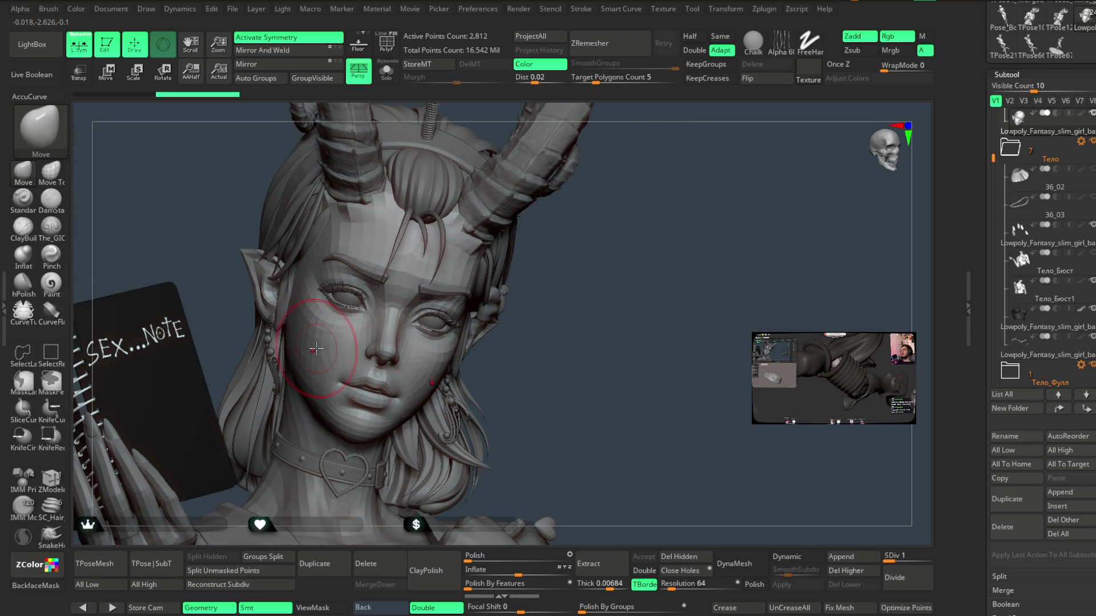
mouse_move(563, 314)
right_mouse_down()
mouse_move(588, 300)
mouse_move(582, 318)
mouse_move(655, 276)
mouse_move(635, 277)
mouse_move(619, 361)
mouse_move(437, 331)
right_mouse_up()
key("space")
mouse_move(578, 282)
right_mouse_down()
mouse_move(696, 220)
mouse_move(494, 313)
right_mouse_up()
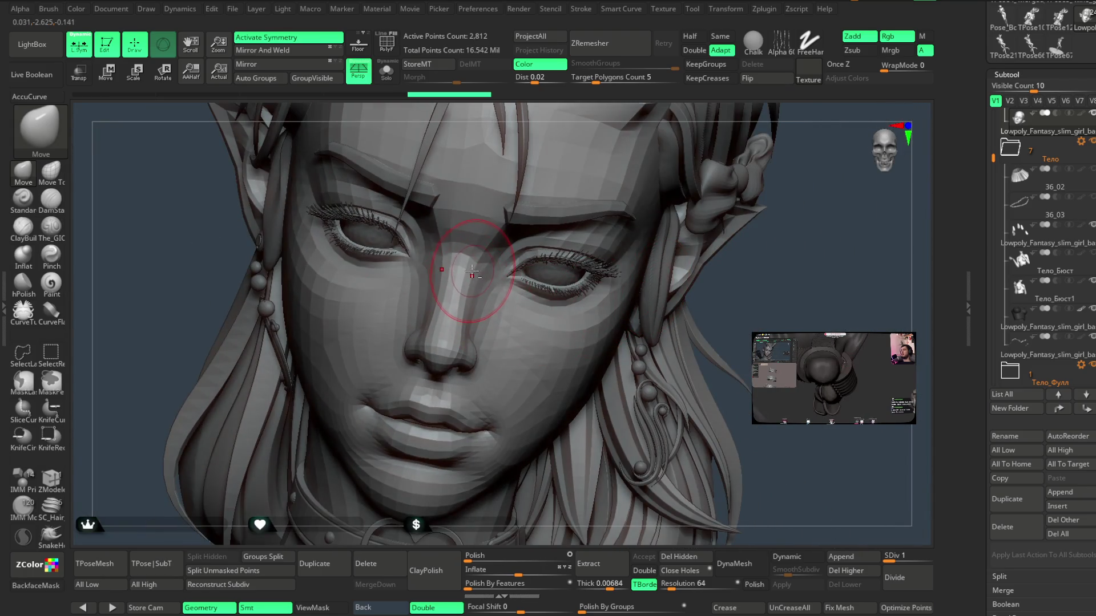
right_click_drag(783, 279, 538, 245)
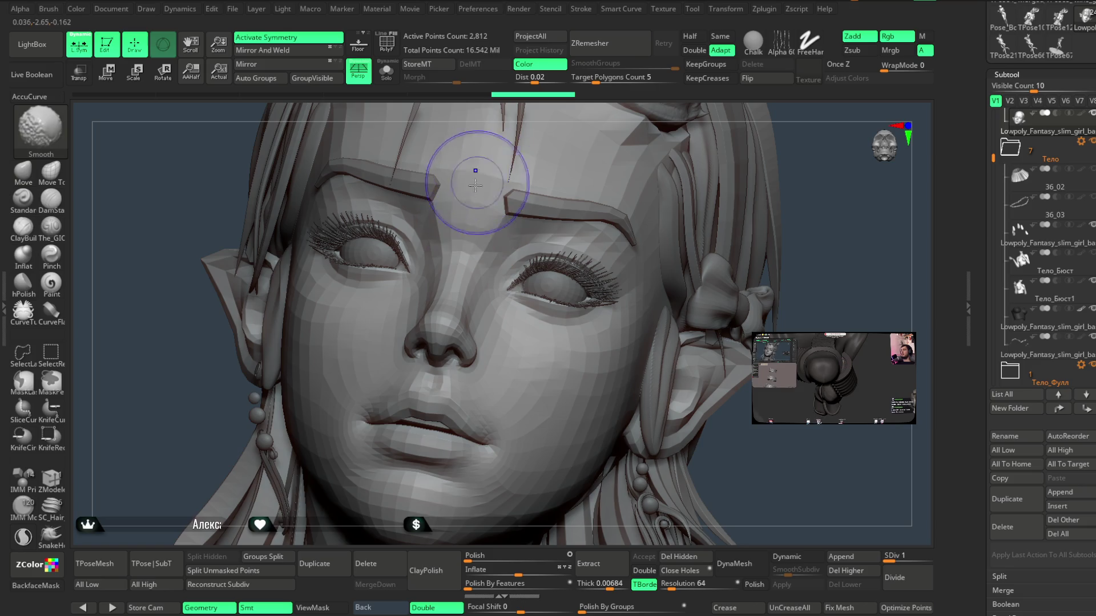
key("f")
mouse_move(807, 225)
right_mouse_down()
mouse_move(709, 234)
mouse_move(704, 264)
mouse_move(737, 239)
mouse_move(491, 325)
mouse_move(511, 376)
mouse_move(404, 367)
right_mouse_up()
mouse_move(534, 323)
right_mouse_down()
mouse_move(528, 262)
mouse_move(617, 262)
mouse_move(614, 274)
mouse_move(623, 247)
mouse_move(628, 276)
mouse_move(614, 245)
mouse_move(624, 242)
mouse_move(663, 259)
mouse_move(602, 322)
right_mouse_up()
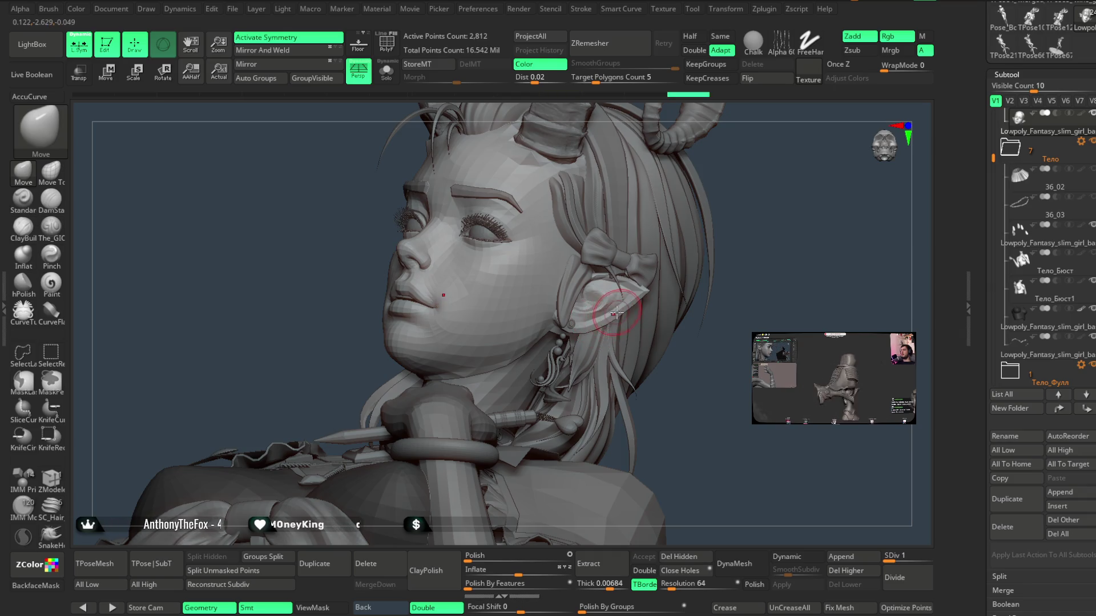
right_click_drag(699, 329, 708, 332)
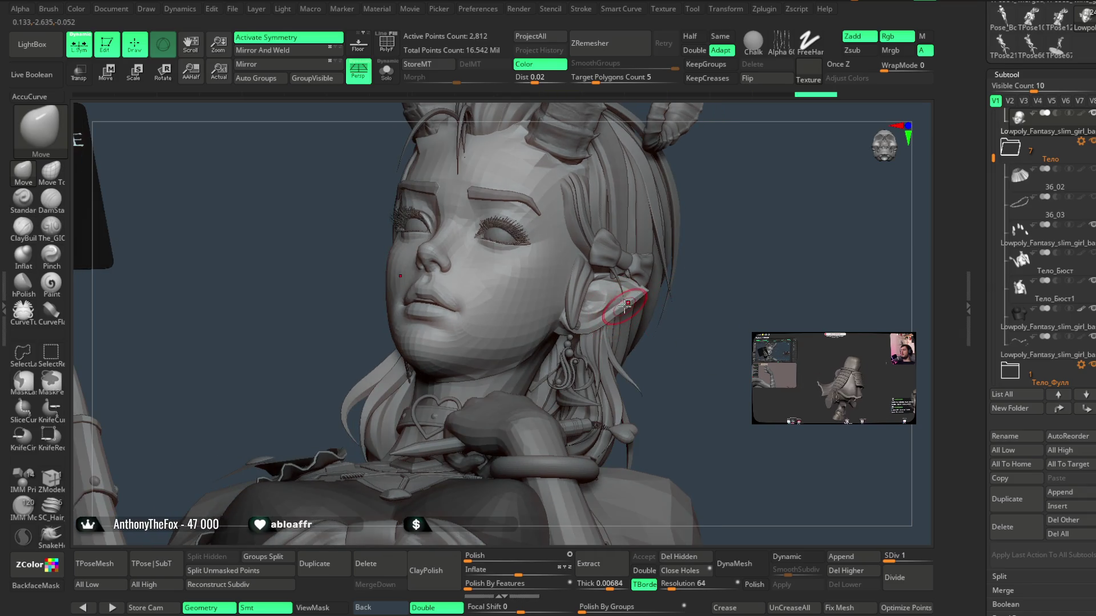
mouse_move(623, 306)
right_mouse_down()
mouse_move(642, 297)
mouse_move(609, 313)
mouse_move(668, 335)
mouse_move(770, 313)
mouse_move(663, 286)
mouse_move(645, 265)
mouse_move(634, 310)
mouse_move(663, 301)
mouse_move(440, 246)
right_mouse_up()
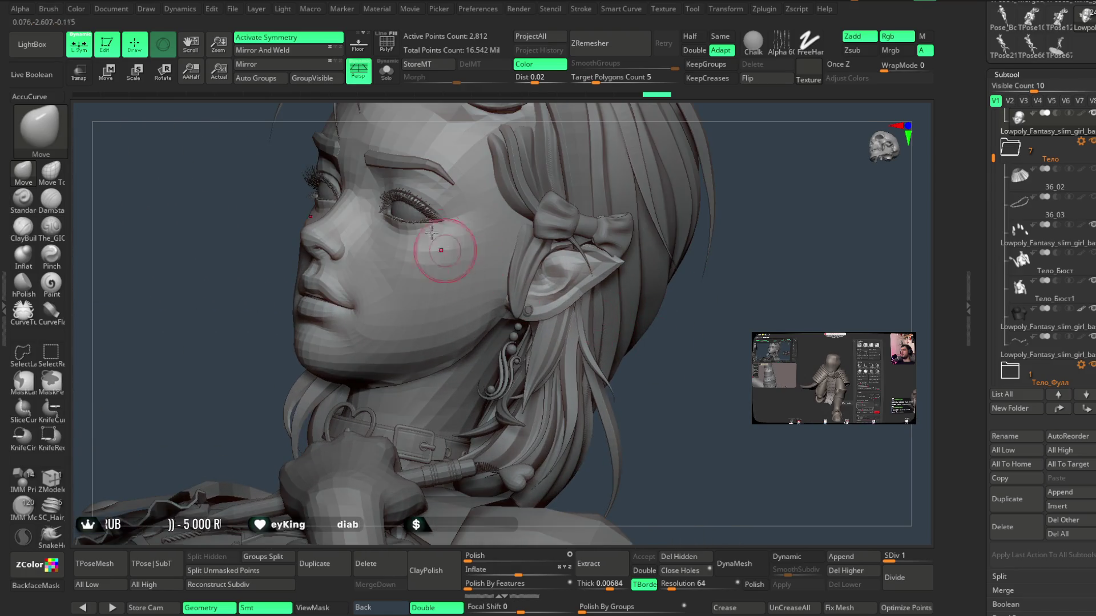
- Solo the head mesh to inspect the face and ears, then show the full character again
left_click(386, 73)
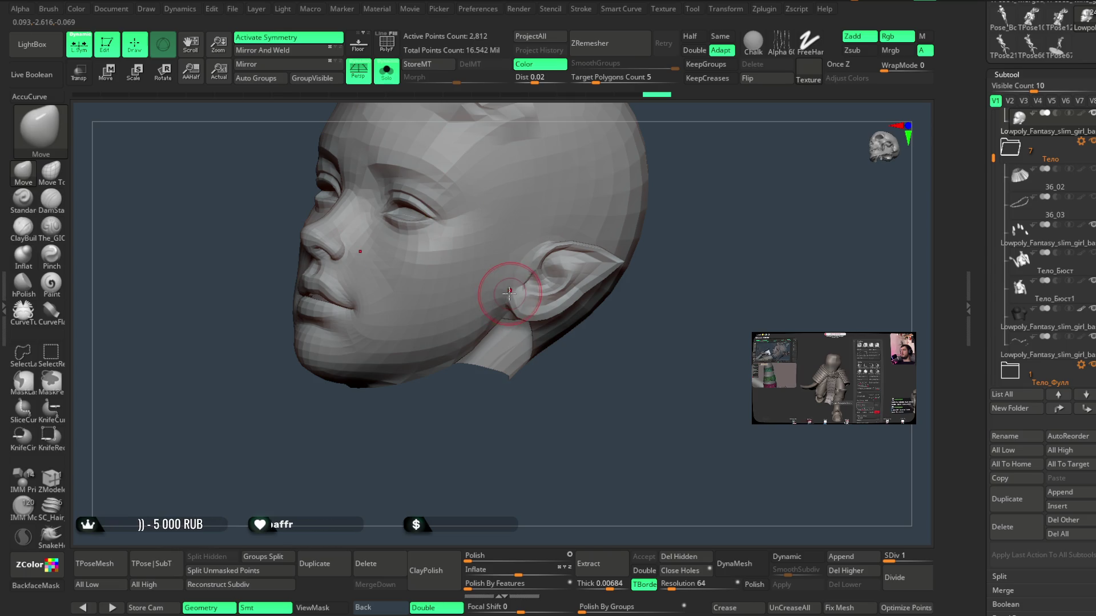
right_click_drag(546, 362, 560, 445)
key("space")
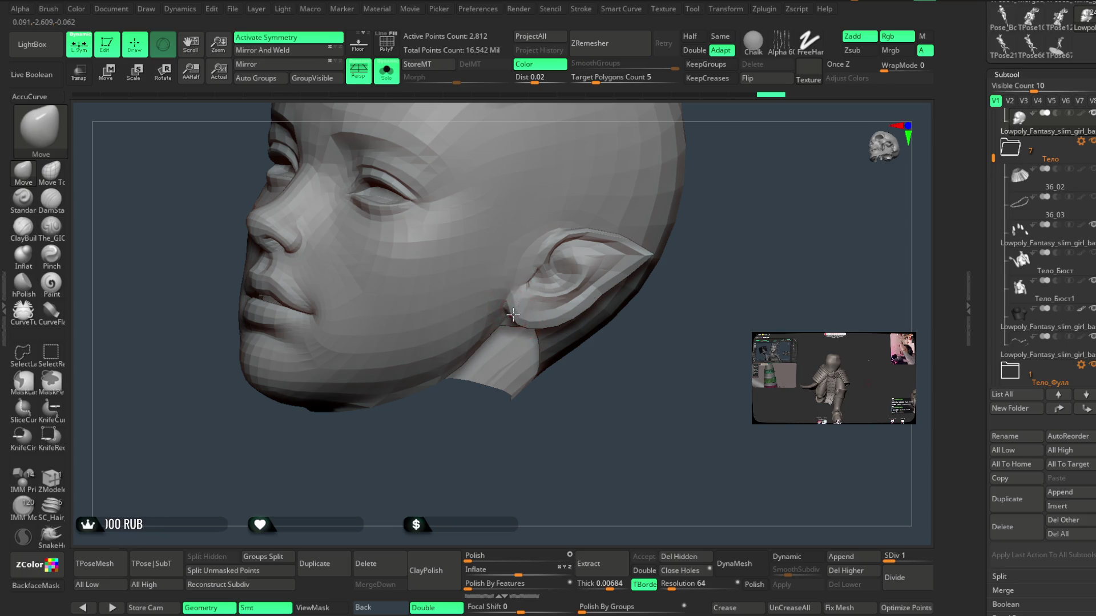
mouse_move(590, 383)
left_mouse_down()
mouse_move(581, 341)
mouse_move(648, 264)
mouse_move(673, 201)
left_mouse_up()
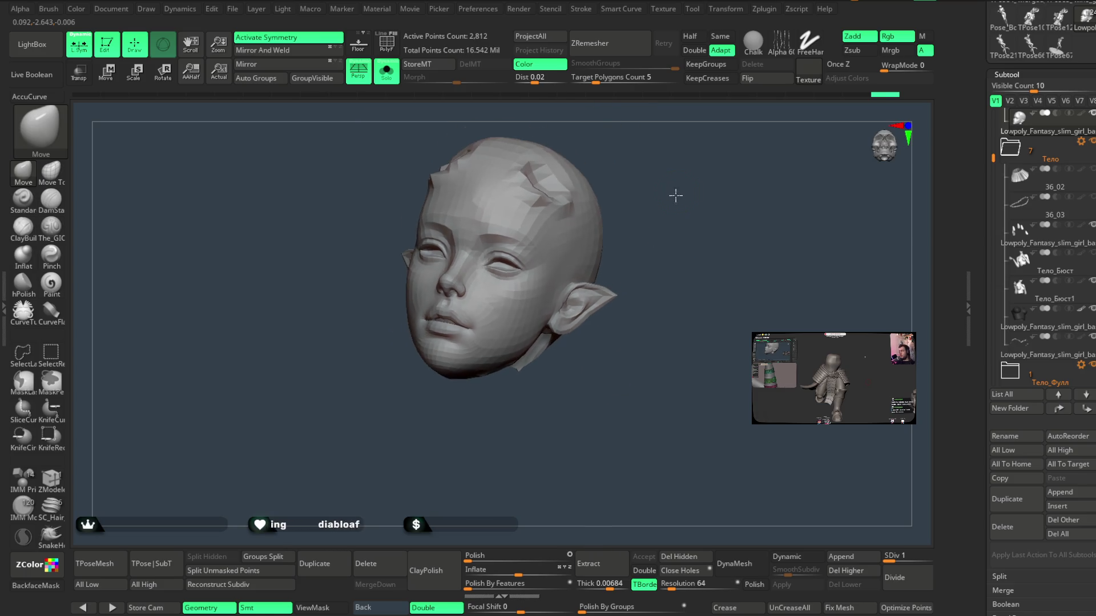
left_click(386, 70)
- Select Extract4_4 with the Move Topological brush and turn the notebook to face forward
key("f")
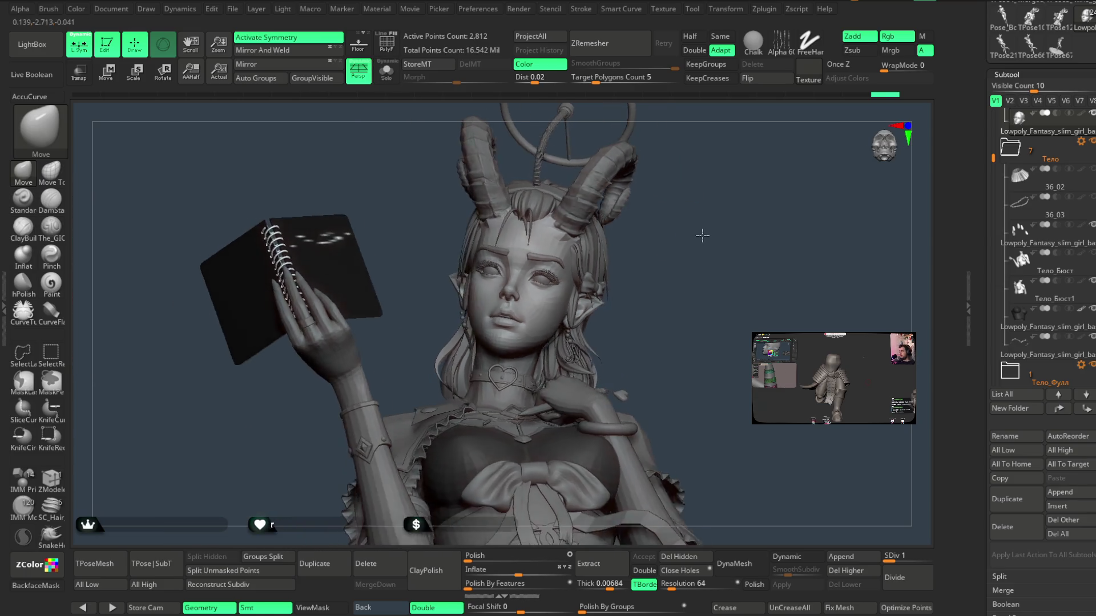
mouse_move(687, 231)
left_mouse_down("alt")
mouse_move(673, 326)
mouse_move(522, 315)
left_mouse_up("alt")
left_click(410, 310, "alt")
key("space")
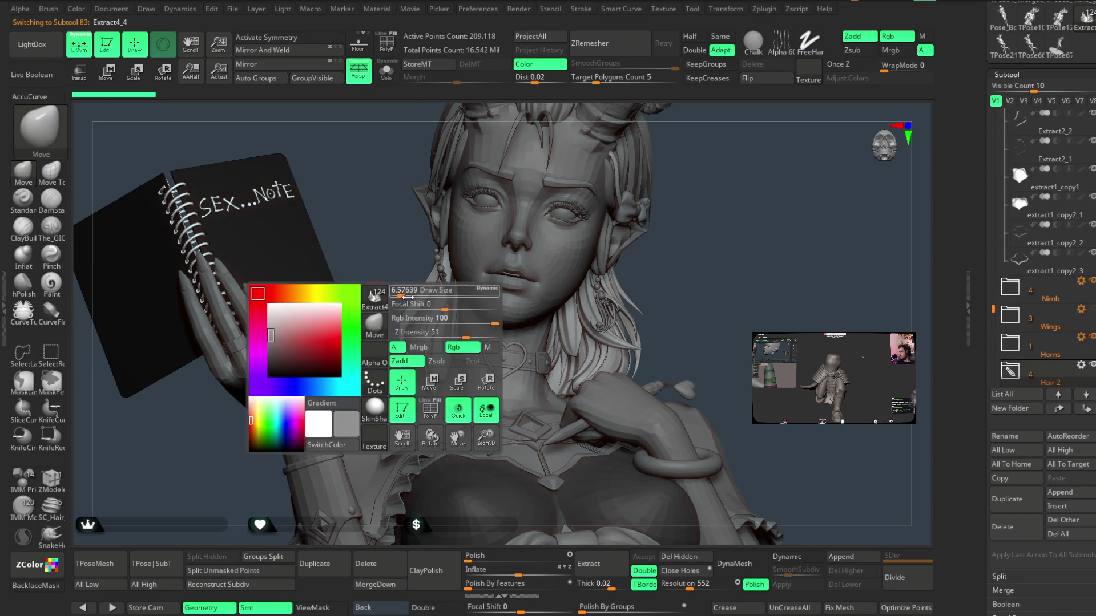
left_click(51, 170)
mouse_move(362, 326)
left_mouse_down()
mouse_move(425, 308)
mouse_move(443, 278)
left_mouse_up()
mouse_move(627, 274)
left_mouse_down()
mouse_move(658, 304)
mouse_move(660, 274)
mouse_move(644, 245)
mouse_move(660, 283)
mouse_move(653, 262)
mouse_move(649, 279)
mouse_move(644, 269)
left_mouse_up()
scroll(643, 270, "up", 5)
- Reselect the basemeh1 head, switch to the standard Move brush and reduce its Draw Size
left_click(556, 263, "alt")
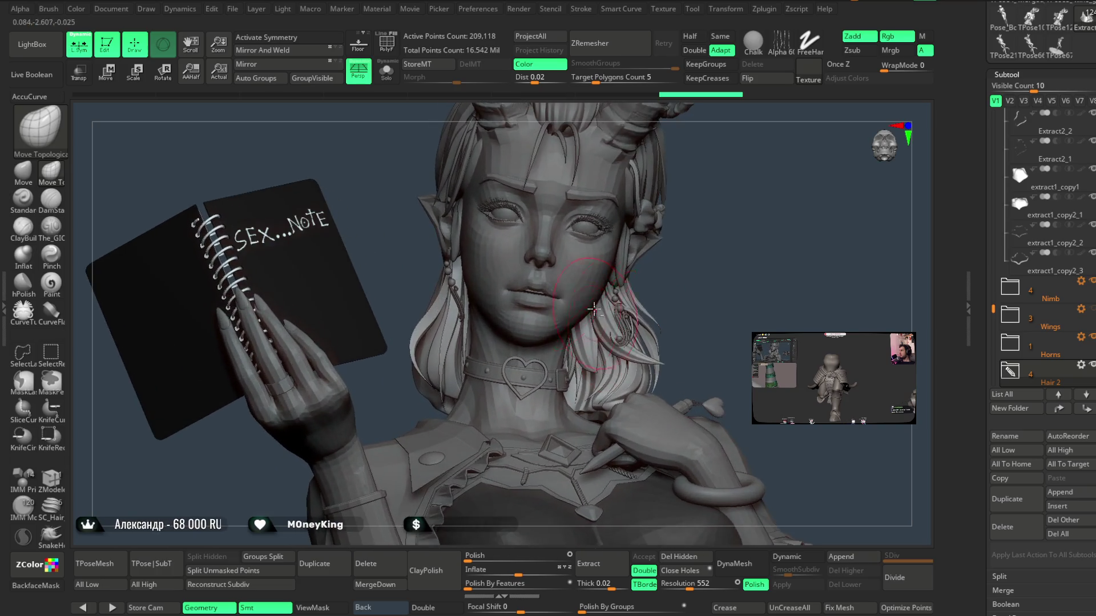
left_click_drag(557, 262, 556, 263, "alt")
left_click(26, 170)
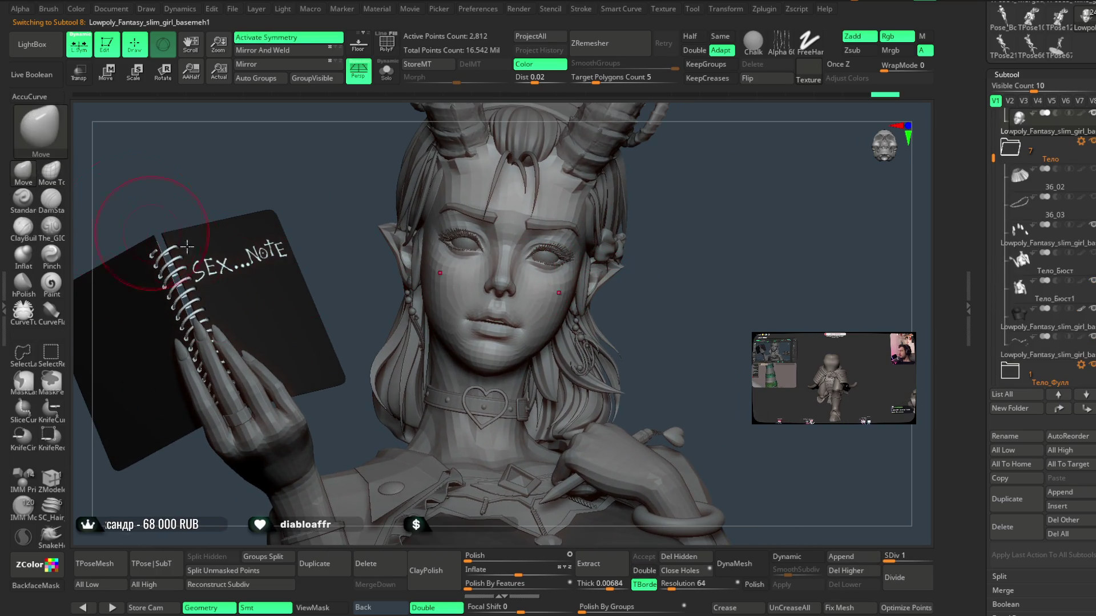
right_click(516, 320)
left_click_drag(548, 304, 532, 314)
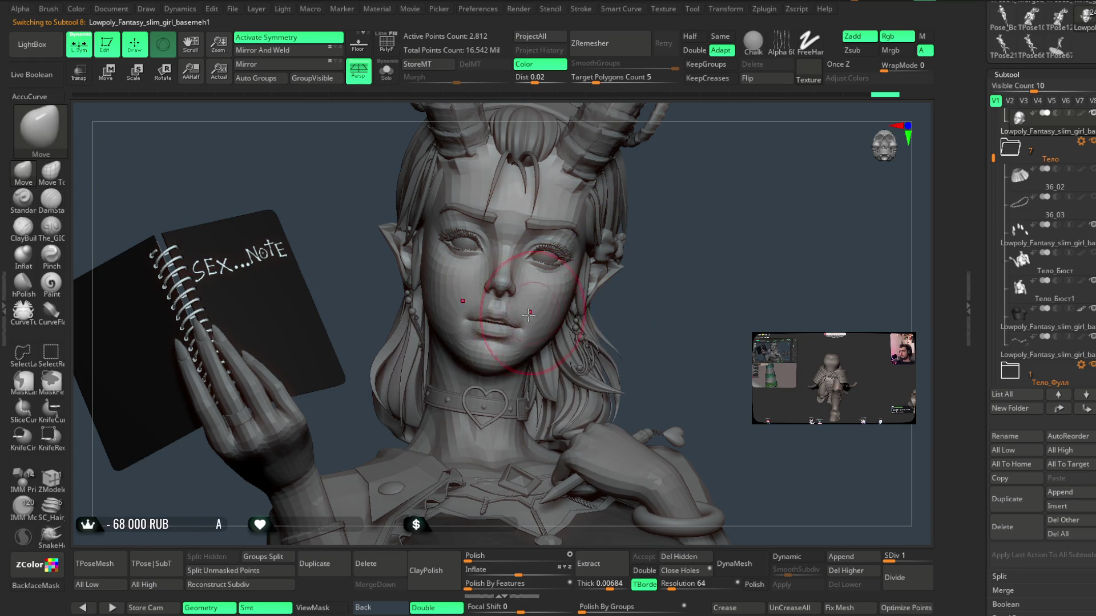
mouse_move(665, 288)
left_mouse_down()
mouse_move(668, 274)
mouse_move(628, 272)
mouse_move(669, 270)
mouse_move(646, 301)
mouse_move(654, 292)
left_mouse_up()
right_click(646, 301)
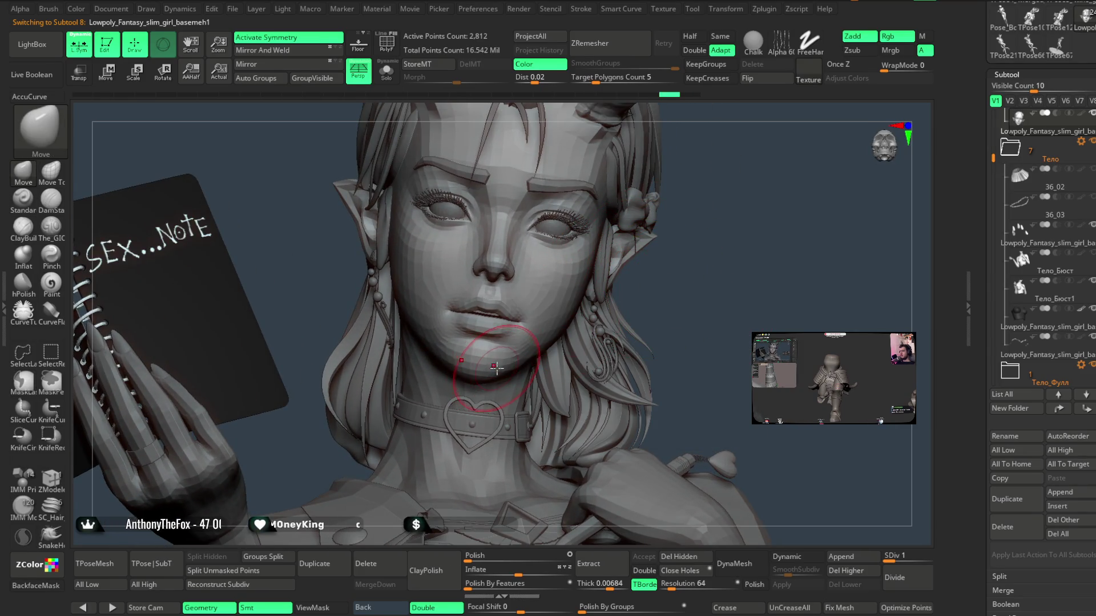
right_click(529, 361)
left_click_drag(525, 355, 500, 368)
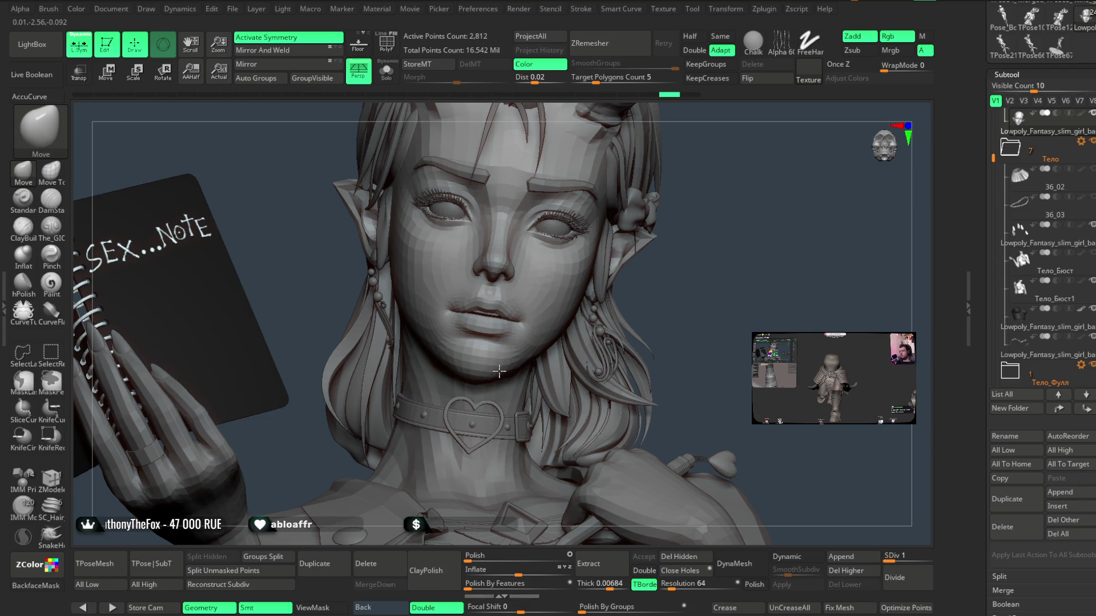
- Check the face in three-quarter, profile and front views, then zoom out to the seated figure
right_click_drag(559, 334, 517, 358)
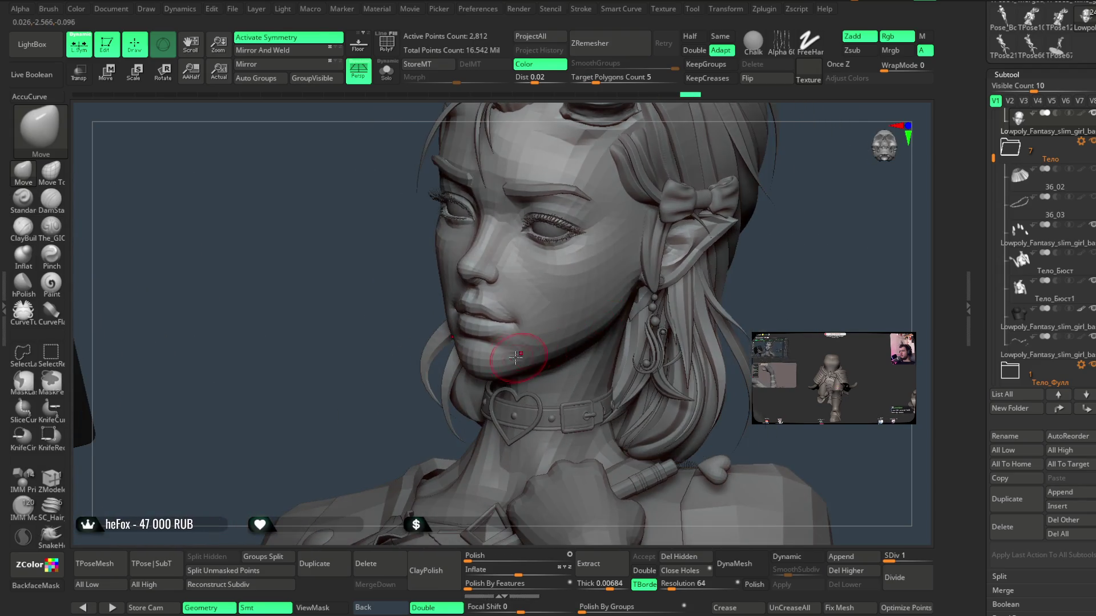
mouse_move(771, 255)
right_mouse_down()
mouse_move(768, 220)
mouse_move(795, 264)
mouse_move(648, 271)
mouse_move(628, 283)
right_mouse_up()
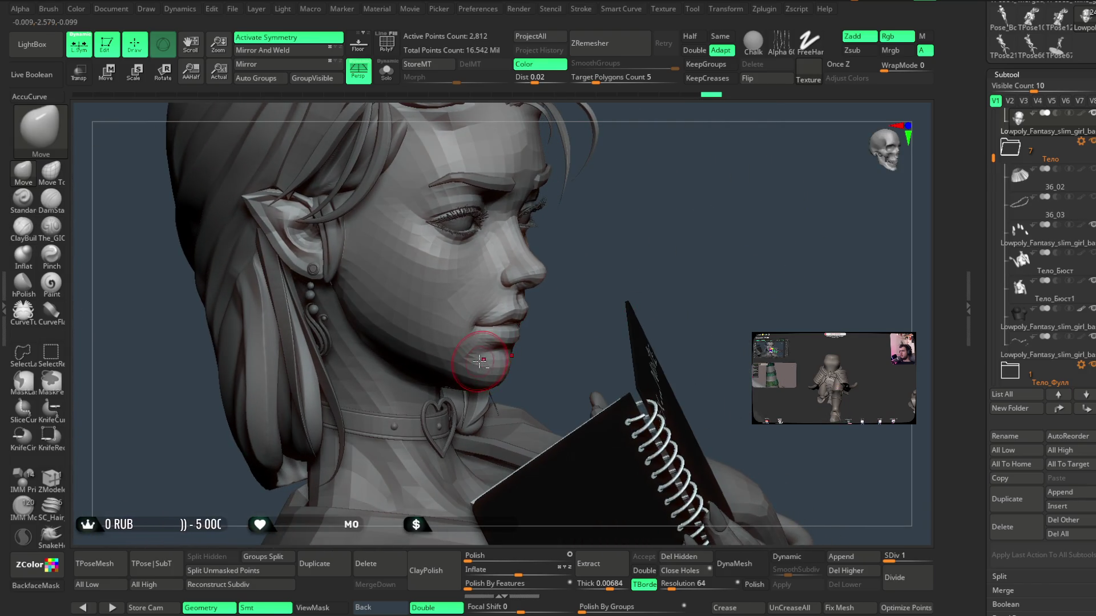
mouse_move(473, 365)
right_mouse_down()
mouse_move(599, 247)
mouse_move(571, 246)
mouse_move(667, 240)
mouse_move(617, 268)
mouse_move(631, 264)
mouse_move(578, 322)
right_mouse_up()
right_click(633, 276)
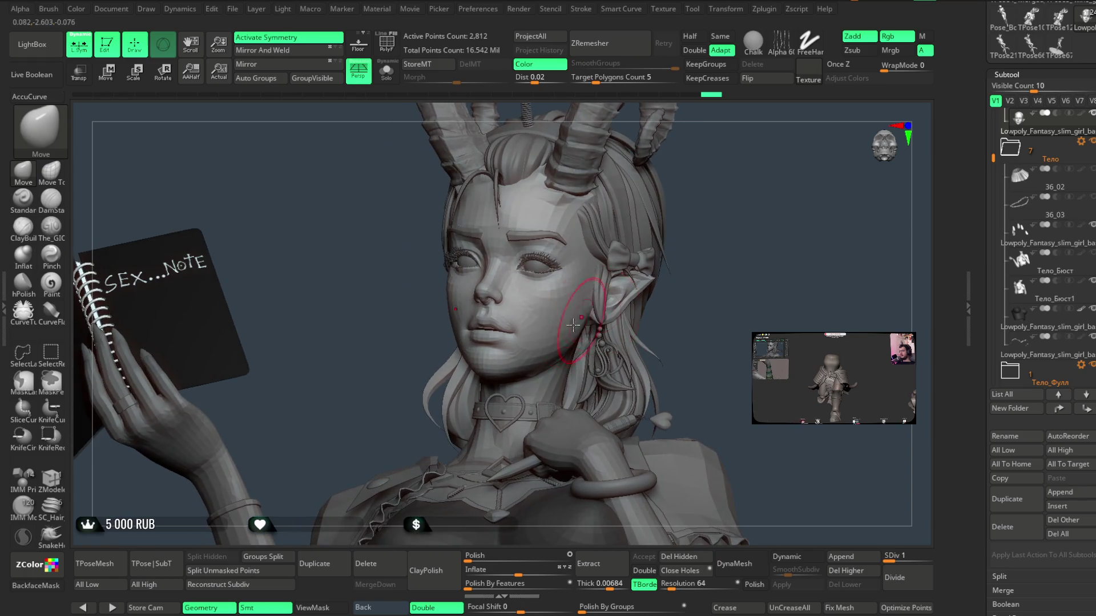
mouse_move(640, 284)
right_mouse_down()
mouse_move(697, 252)
mouse_move(678, 276)
mouse_move(659, 258)
right_mouse_up()
mouse_move(580, 297)
right_mouse_down()
mouse_move(673, 237)
mouse_move(677, 254)
mouse_move(658, 212)
mouse_move(646, 221)
right_mouse_up()
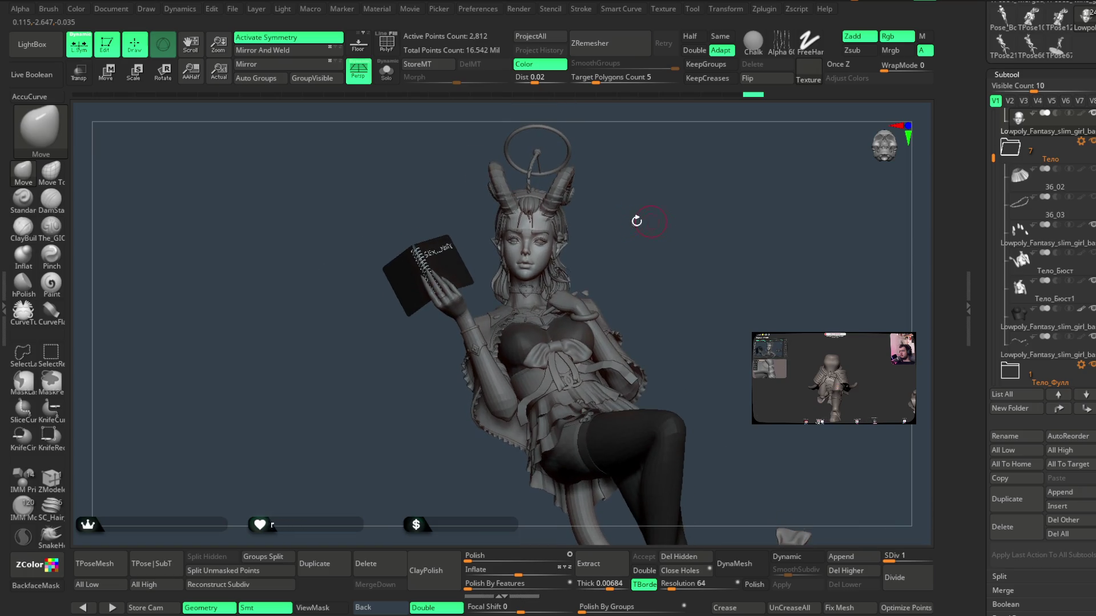
left_click(237, 11)
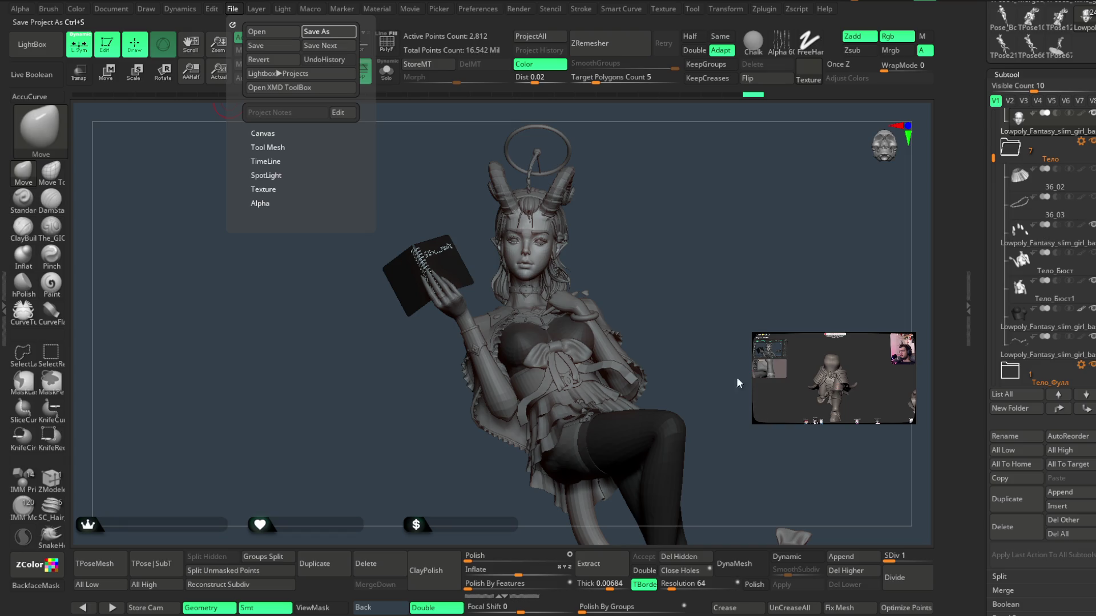
- Save the full seated demon girl project with Ctrl+S
key("ctrl+s")
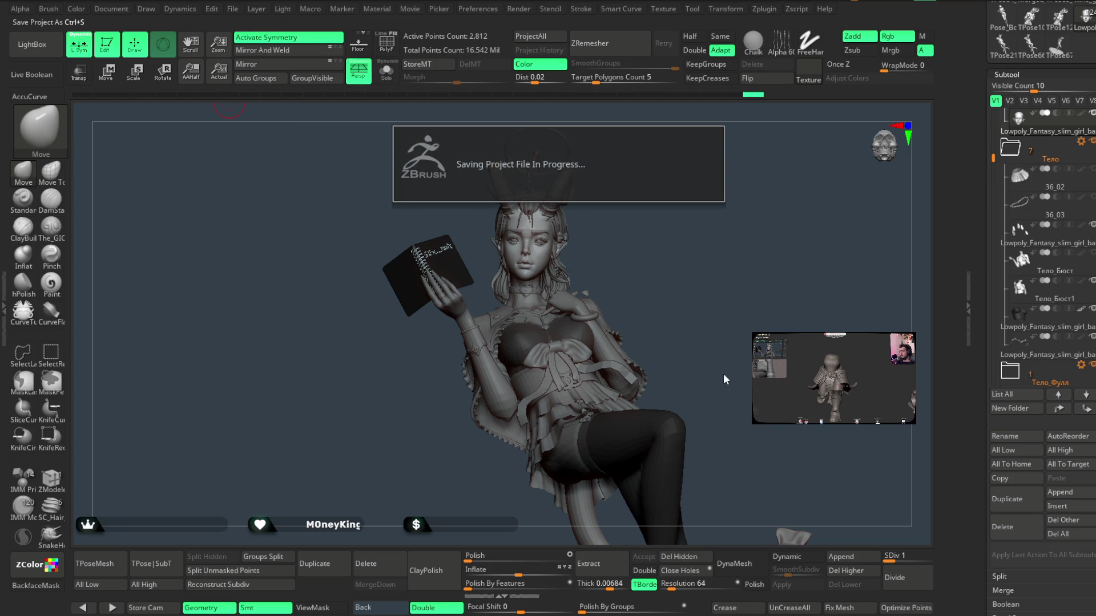
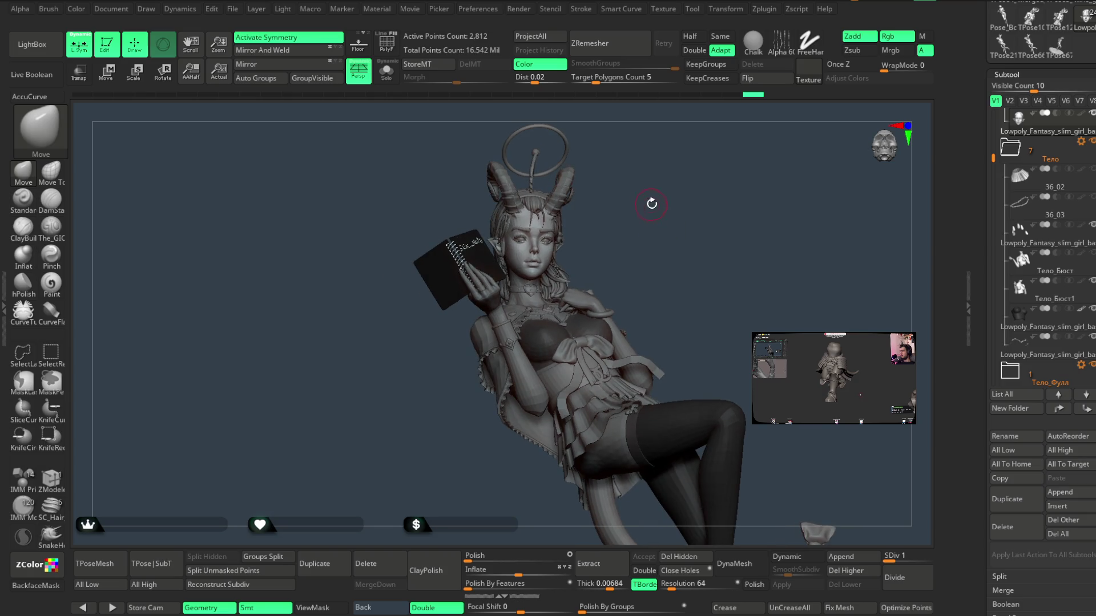
- Zoom in close on the face and lips and pick the Move Topological brush
scroll(651, 204, "up", 5)
scroll(672, 278, "up", 5)
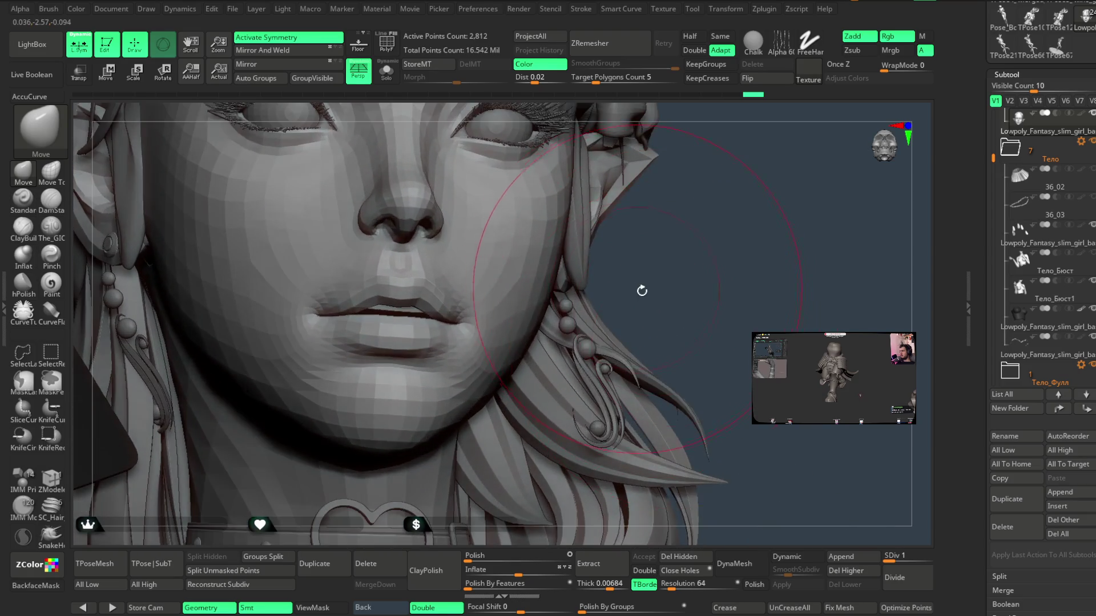
key("space")
mouse_move(662, 281)
left_mouse_down()
mouse_move(696, 293)
mouse_move(705, 258)
mouse_move(775, 255)
mouse_move(747, 220)
left_mouse_up()
mouse_move(659, 287)
left_mouse_down()
mouse_move(697, 262)
mouse_move(680, 285)
mouse_move(692, 252)
mouse_move(651, 264)
left_mouse_up()
key("space")
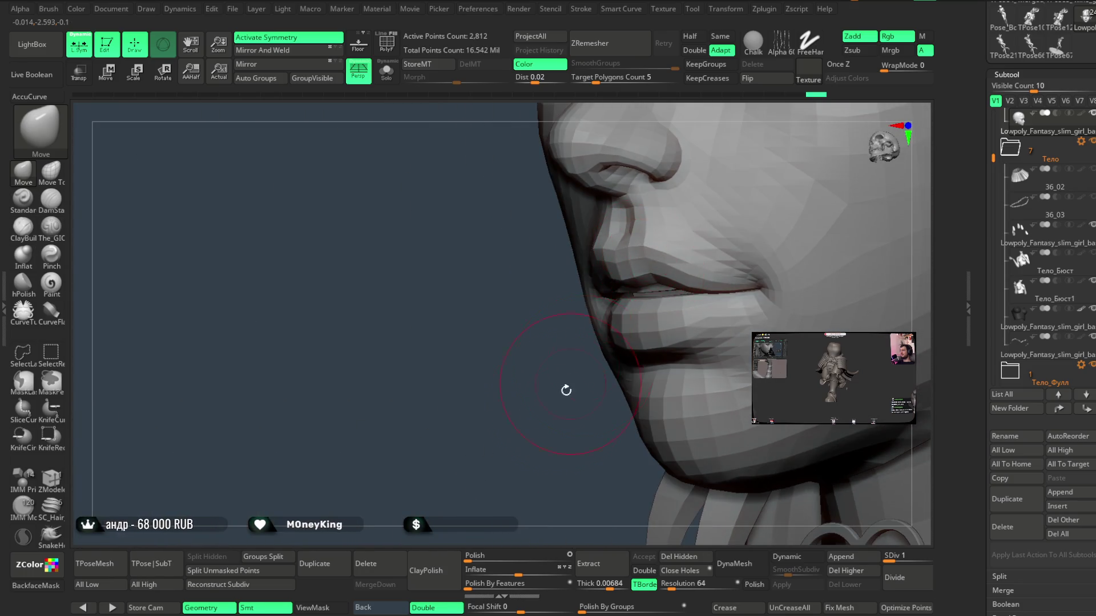
- Reshape the lips with Move Topological, checking them from profile and front views
left_click_drag(573, 380, 545, 397)
left_click_drag(595, 369, 670, 270)
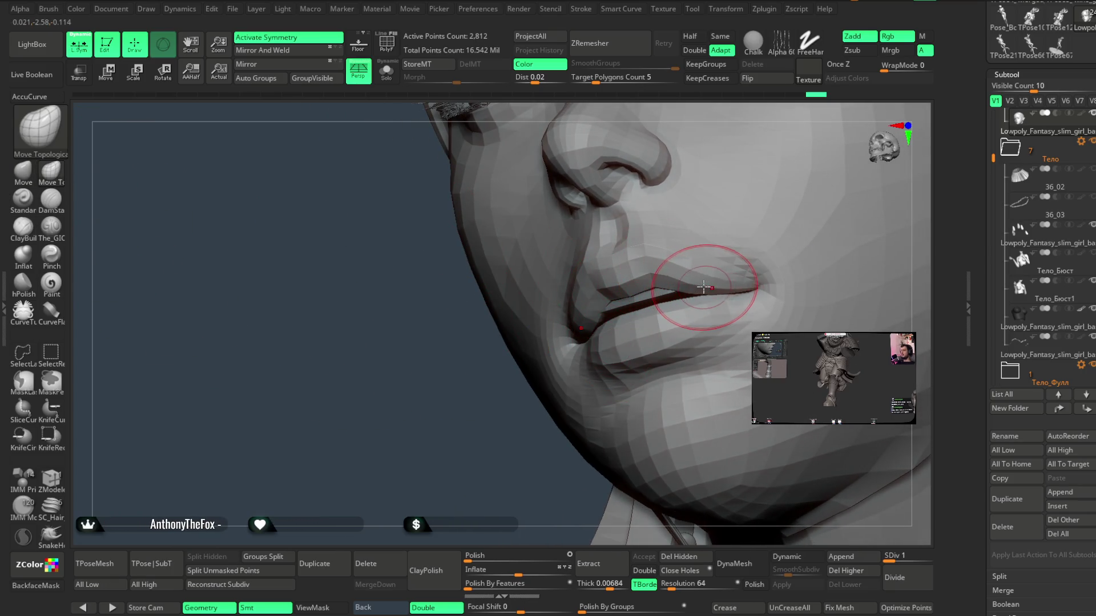
mouse_move(512, 452)
left_mouse_down()
mouse_move(557, 392)
mouse_move(755, 240)
mouse_move(693, 271)
mouse_move(702, 297)
mouse_move(600, 338)
mouse_move(673, 298)
mouse_move(633, 345)
left_mouse_up()
left_click_drag(689, 312, 615, 309)
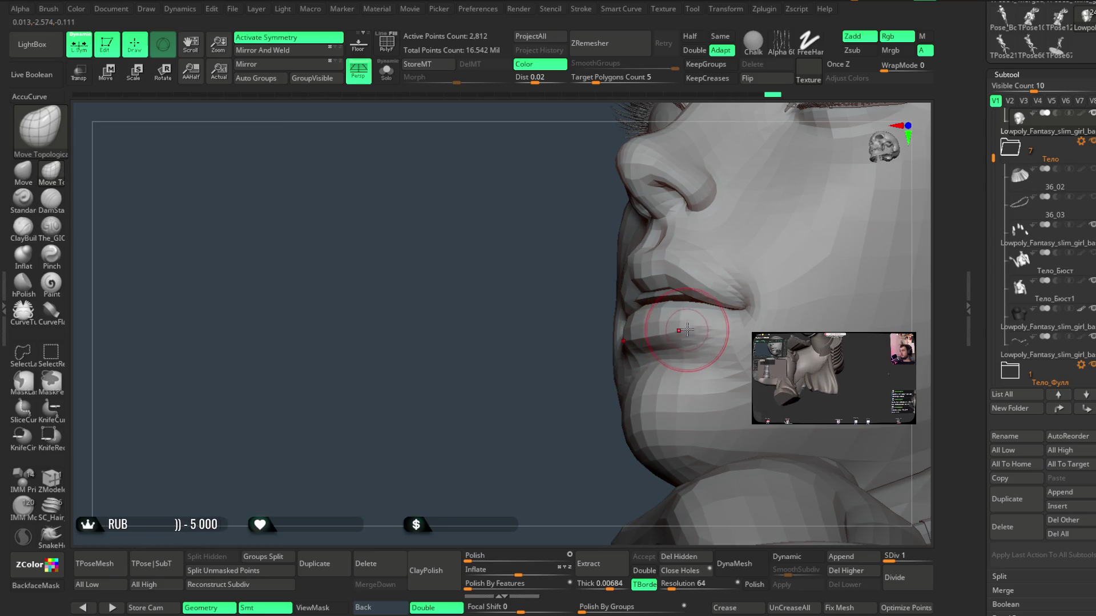
- Frame the whole figure on its round base
key("f")
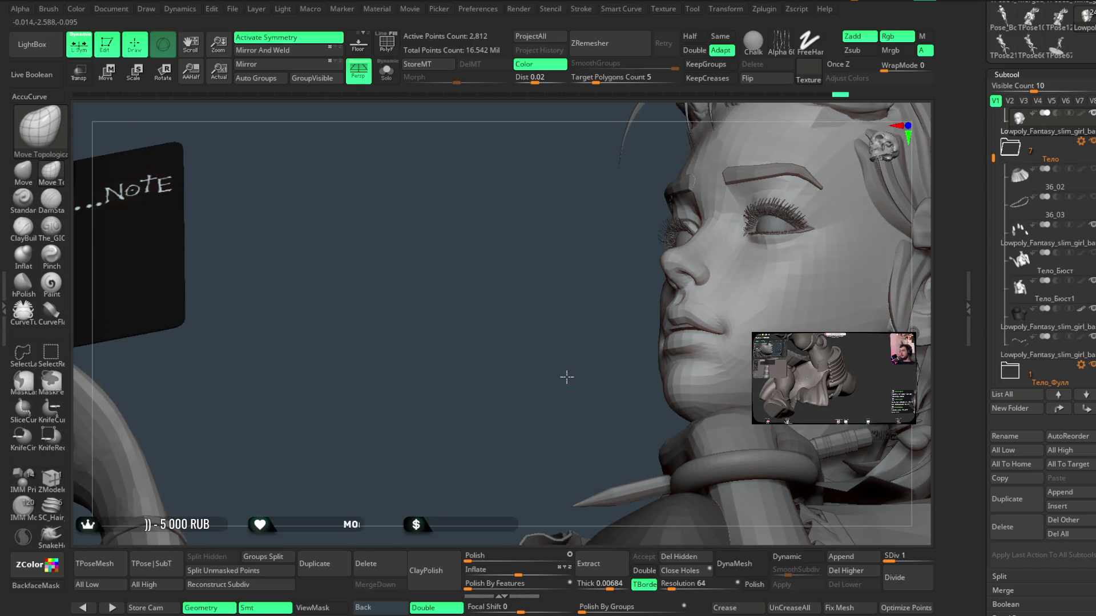
mouse_move(697, 309)
right_mouse_down()
mouse_move(793, 226)
mouse_move(747, 254)
mouse_move(724, 222)
mouse_move(728, 256)
mouse_move(729, 220)
mouse_move(734, 245)
mouse_move(717, 235)
mouse_move(734, 257)
mouse_move(733, 223)
mouse_move(742, 228)
mouse_move(729, 230)
mouse_move(724, 255)
mouse_move(726, 232)
mouse_move(720, 262)
right_mouse_up()
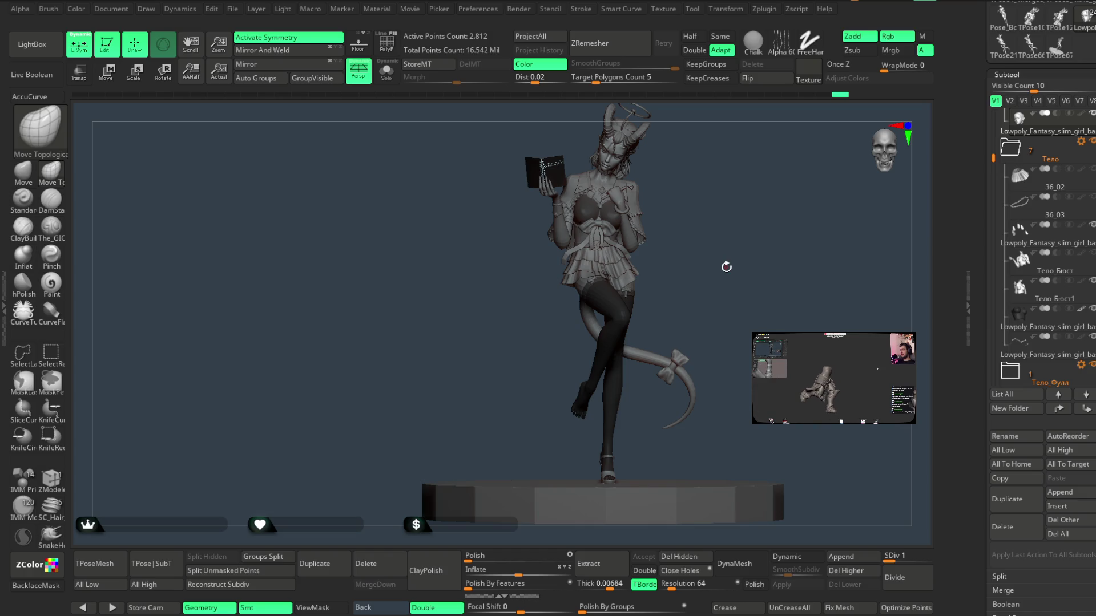
mouse_move(727, 264)
right_mouse_down()
mouse_move(746, 262)
mouse_move(724, 250)
mouse_move(741, 277)
mouse_move(729, 293)
mouse_move(738, 196)
mouse_move(758, 213)
mouse_move(779, 188)
mouse_move(766, 257)
mouse_move(753, 220)
right_mouse_up()
- Select the shoe and strap subtools and orbit to a side view of the heel
left_click(531, 372, "alt")
mouse_move(513, 396)
right_mouse_down()
mouse_move(472, 487)
mouse_move(504, 347)
mouse_move(694, 357)
mouse_move(674, 348)
mouse_move(709, 321)
mouse_move(697, 362)
mouse_move(720, 336)
right_mouse_up()
key("space")
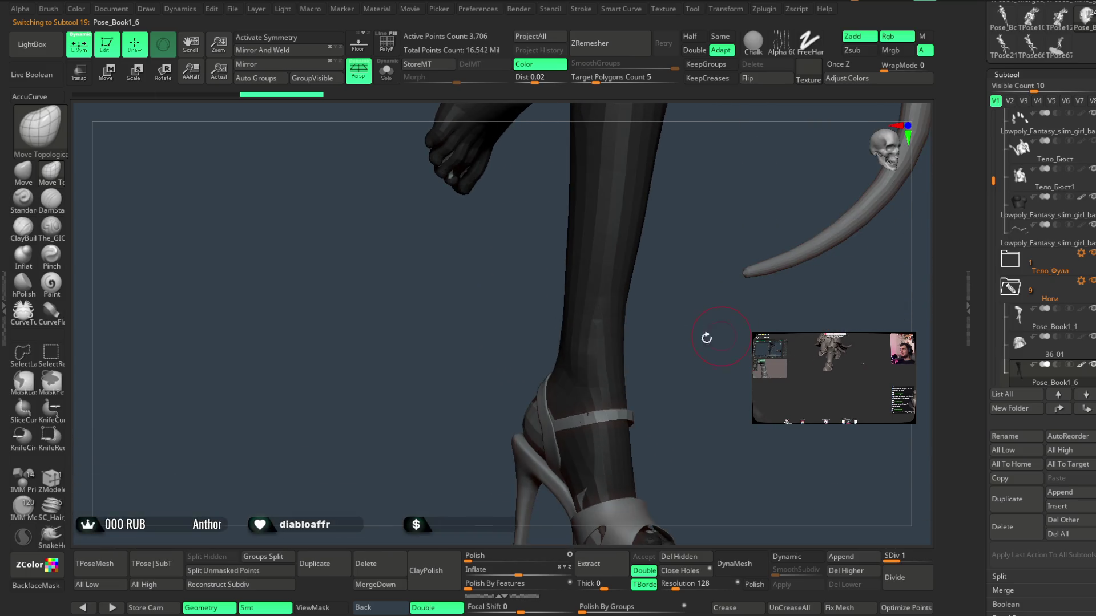
mouse_move(635, 323)
right_mouse_down()
mouse_move(719, 303)
mouse_move(594, 298)
mouse_move(627, 316)
mouse_move(665, 289)
mouse_move(568, 320)
right_mouse_up()
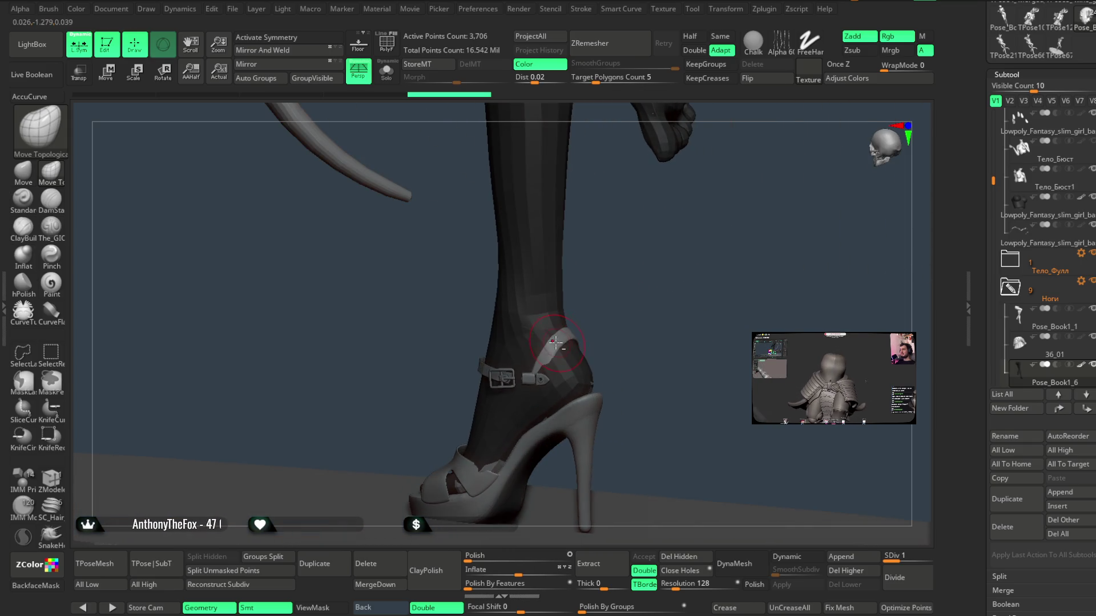
left_click(567, 320, "alt")
mouse_move(619, 297)
right_mouse_down()
mouse_move(653, 333)
mouse_move(643, 304)
right_mouse_up()
key("space")
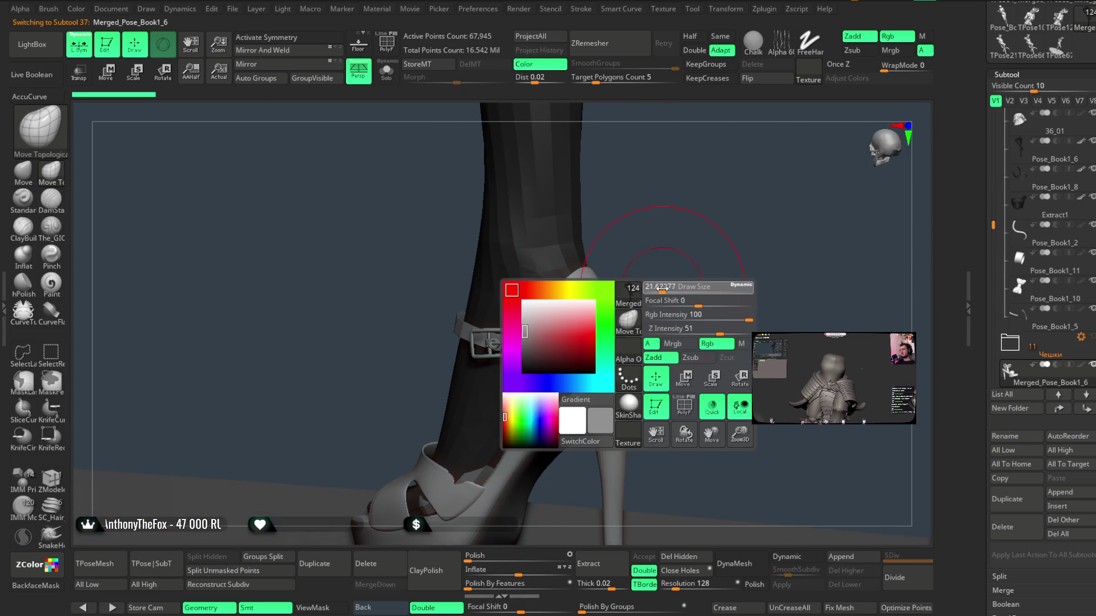
mouse_move(557, 329)
right_mouse_down()
mouse_move(648, 240)
mouse_move(652, 276)
mouse_move(567, 342)
right_mouse_up()
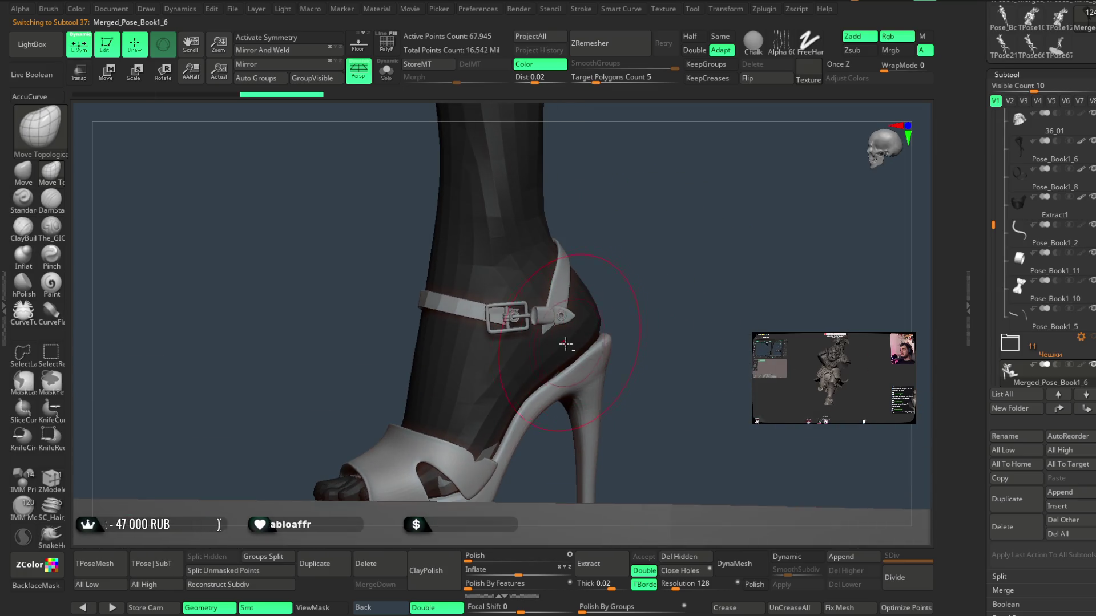
right_click_drag(619, 299, 557, 357)
- Mask the shoe, then move the back strap down along the heel below the buckle
left_click(553, 362, "alt")
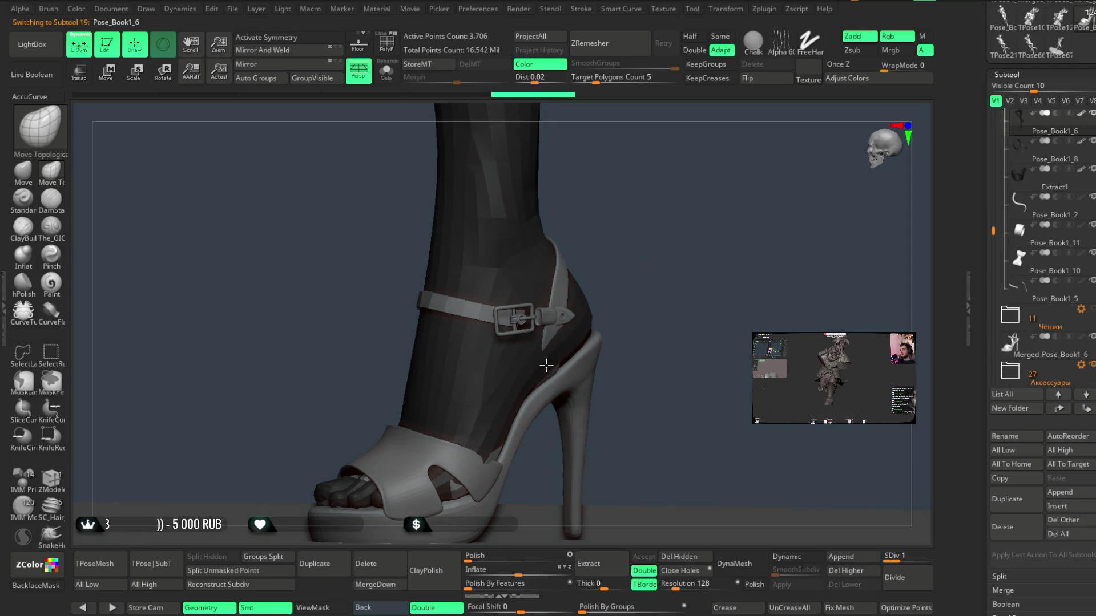
key("space")
mouse_move(642, 288)
right_mouse_down("ctrl")
mouse_move(693, 294)
mouse_move(559, 357)
right_mouse_up("ctrl")
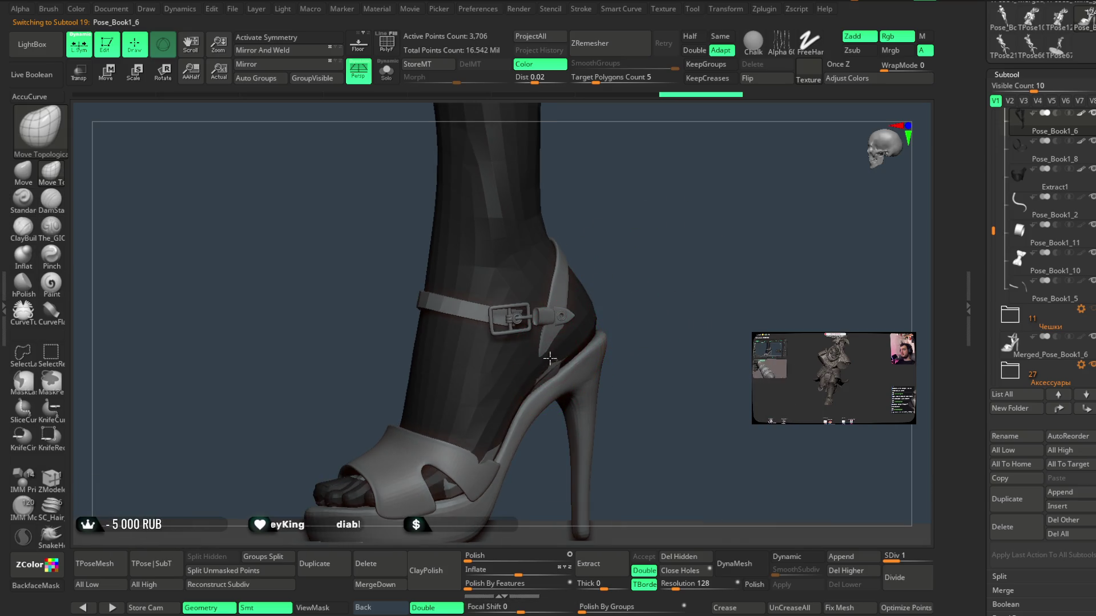
key("ctrl")
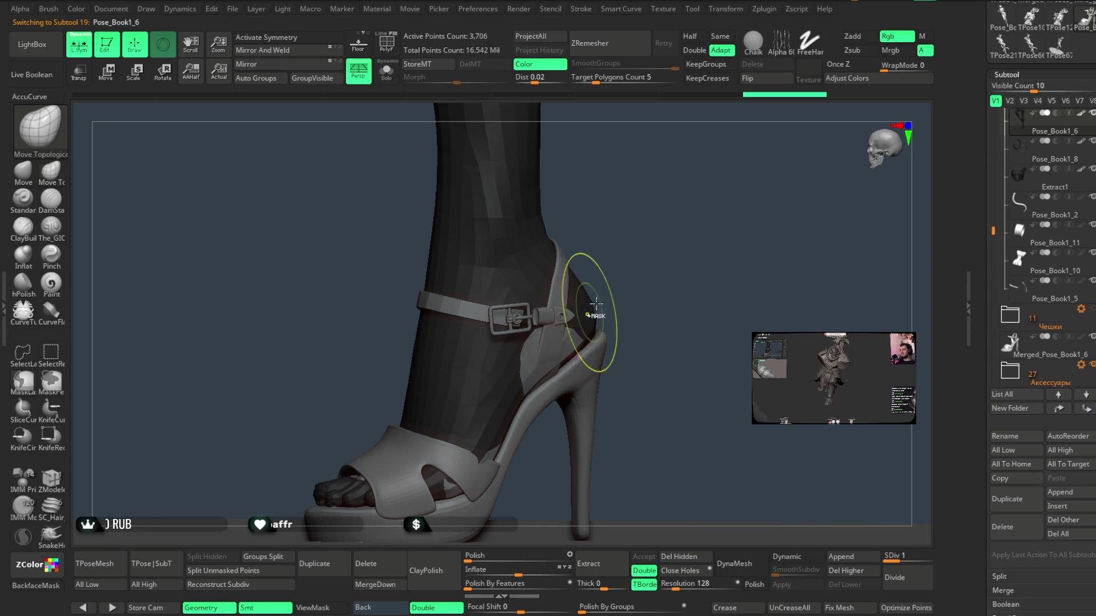
right_click_drag(634, 259, 557, 317, "ctrl")
left_click(551, 343, "alt")
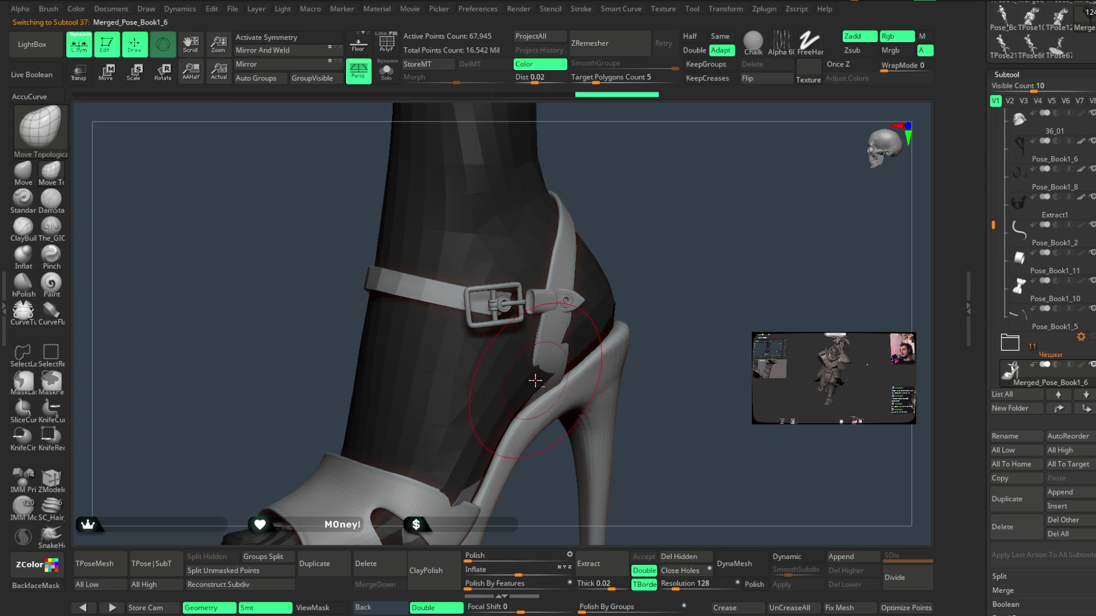
key("space")
right_click_drag(637, 257, 615, 280)
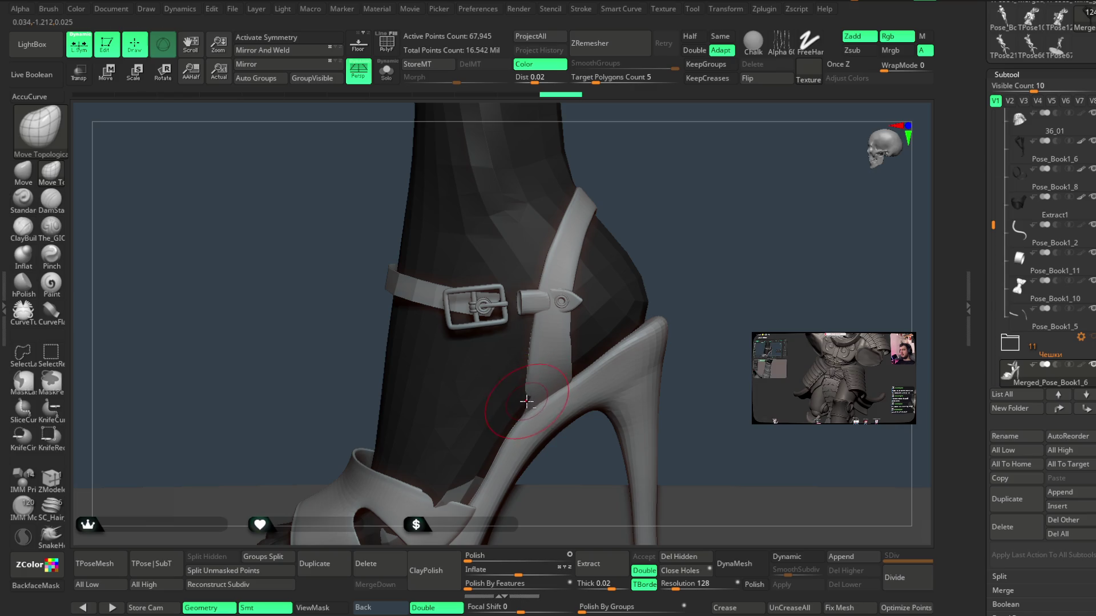
mouse_move(528, 402)
right_mouse_down()
mouse_move(704, 237)
mouse_move(564, 377)
right_mouse_up()
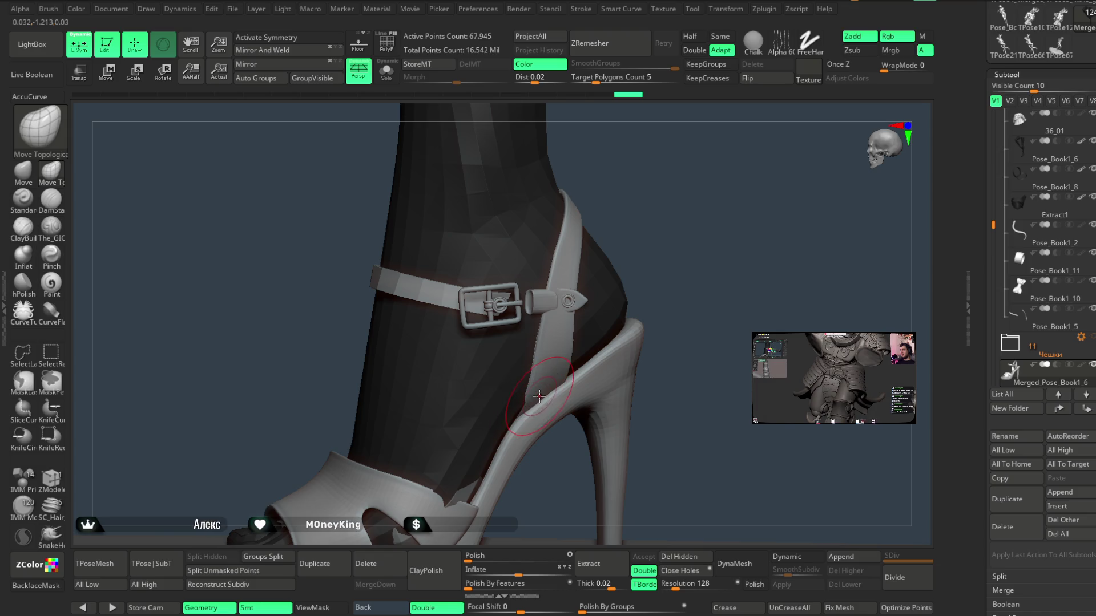
mouse_move(555, 375)
right_mouse_down()
mouse_move(660, 228)
mouse_move(641, 228)
mouse_move(678, 245)
mouse_move(649, 233)
mouse_move(641, 335)
mouse_move(638, 313)
mouse_move(675, 242)
mouse_move(690, 248)
mouse_move(668, 232)
mouse_move(674, 260)
mouse_move(670, 237)
mouse_move(663, 276)
mouse_move(724, 238)
mouse_move(664, 234)
mouse_move(669, 224)
mouse_move(665, 235)
mouse_move(670, 224)
mouse_move(739, 237)
mouse_move(666, 239)
mouse_move(645, 255)
mouse_move(655, 270)
mouse_move(643, 255)
right_mouse_up()
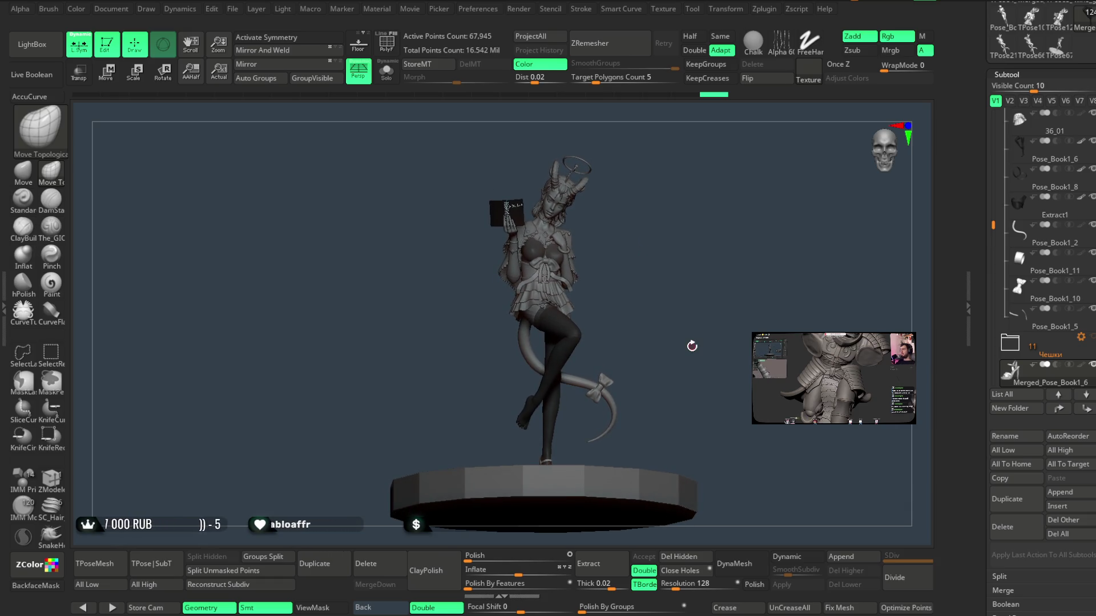
left_click(234, 12)
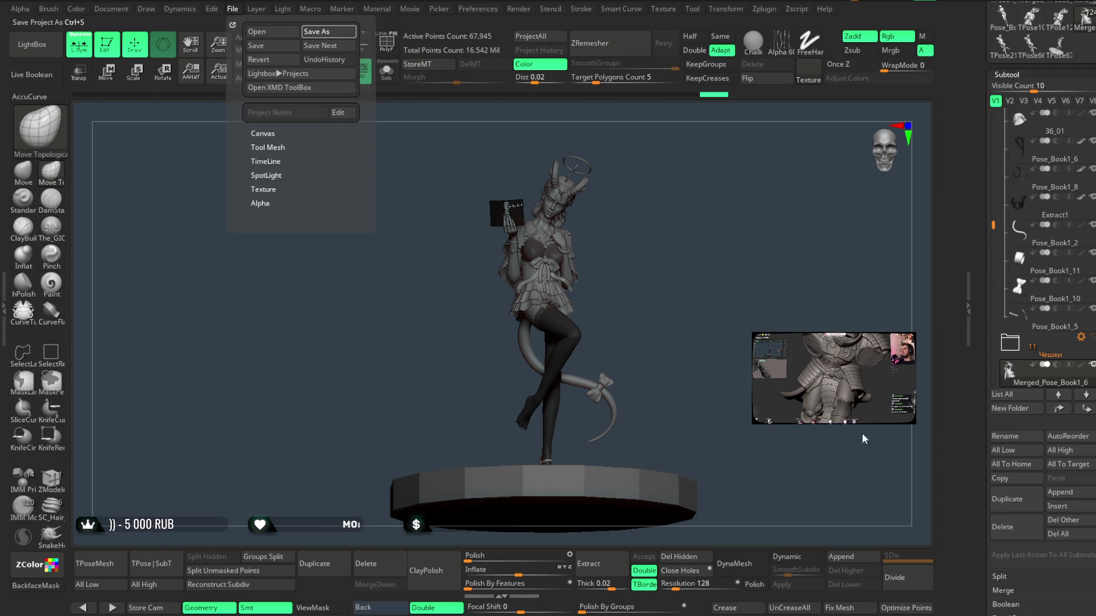
key("ctrl+s")
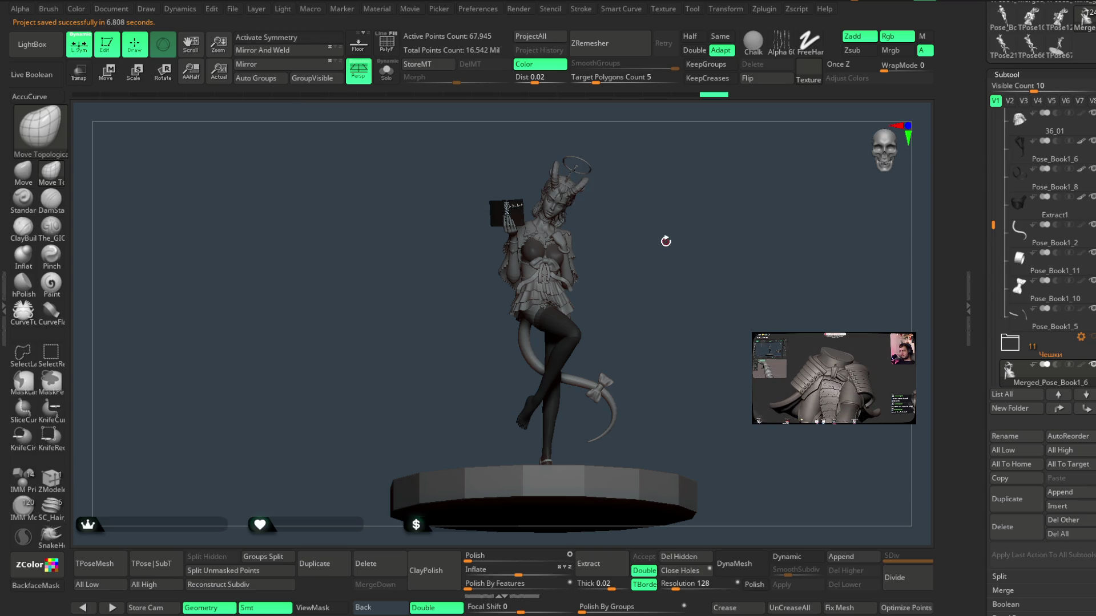
left_click_drag(668, 238, 670, 234)
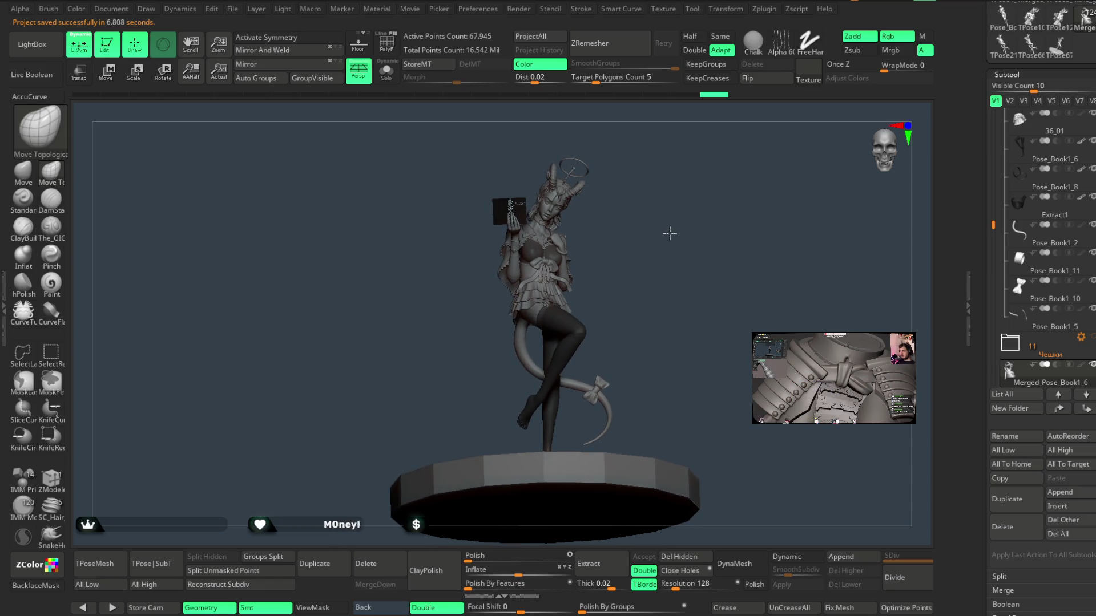
left_click_drag(993, 226, 993, 308)
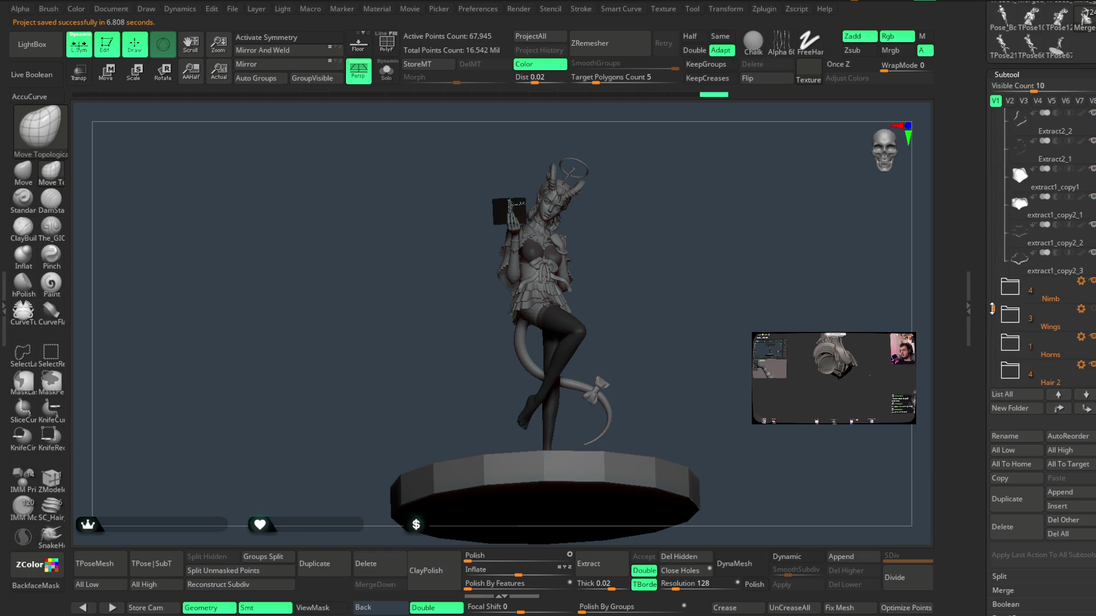
- Show the Wings subtool and zoom in on the skirt and legs
left_click(1091, 309)
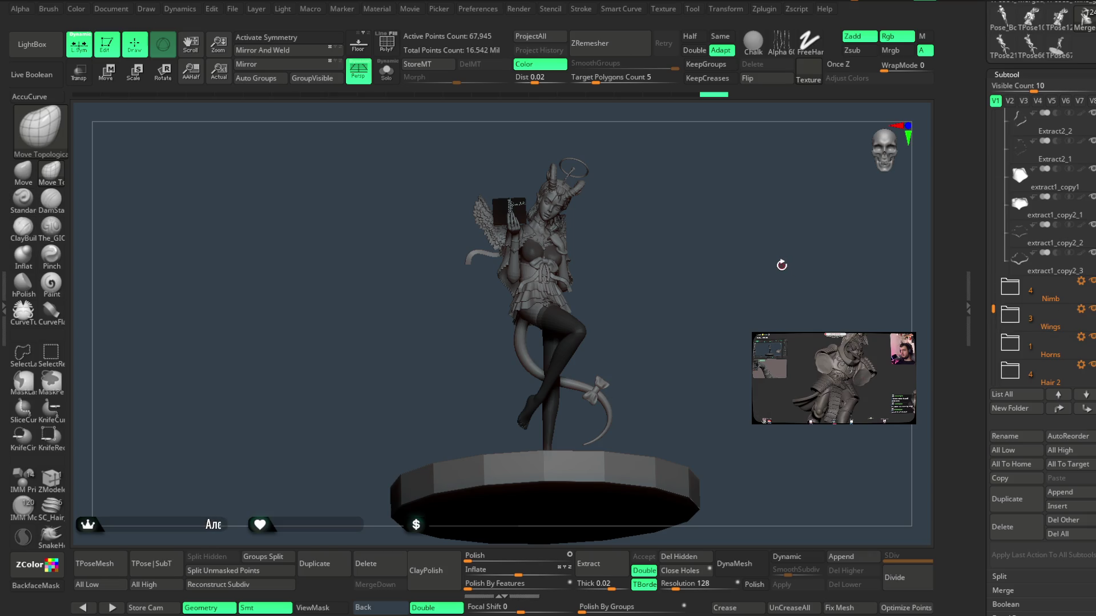
mouse_move(628, 237)
left_mouse_down()
mouse_move(655, 242)
mouse_move(657, 313)
mouse_move(714, 177)
mouse_move(665, 306)
mouse_move(741, 299)
mouse_move(673, 301)
mouse_move(679, 262)
mouse_move(687, 272)
left_mouse_up()
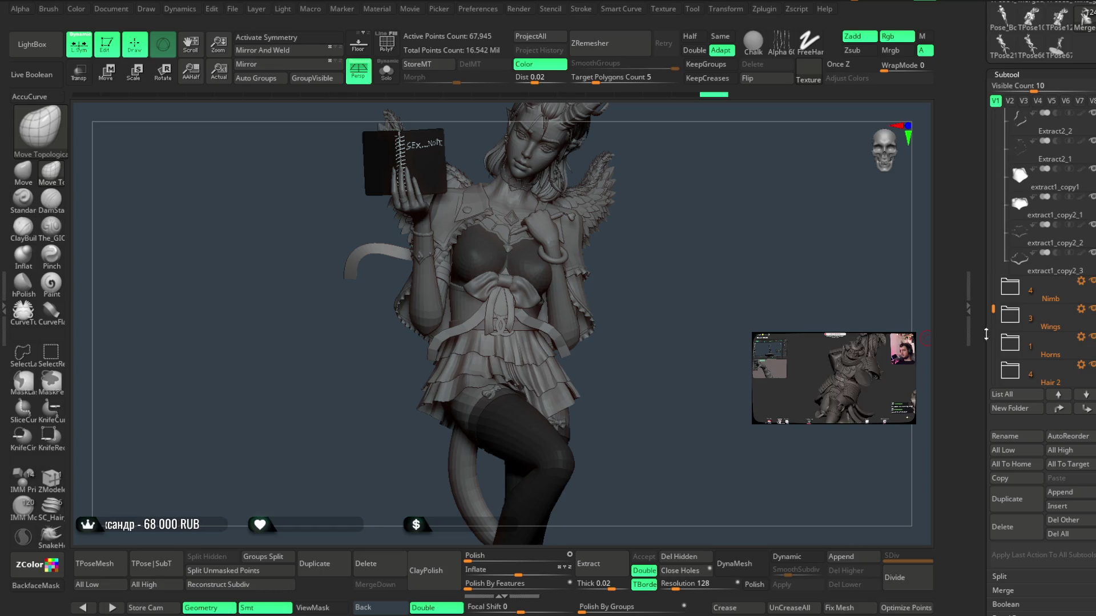
scroll(984, 314, "down", 3)
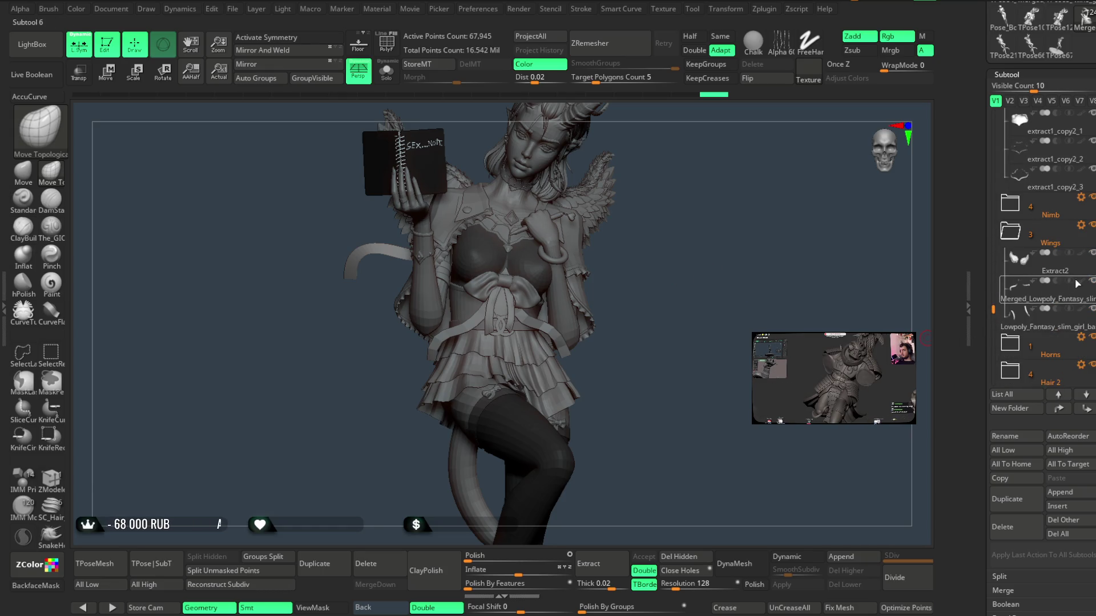
mouse_move(721, 237)
left_mouse_down()
mouse_move(710, 286)
mouse_move(761, 293)
mouse_move(673, 437)
left_mouse_up()
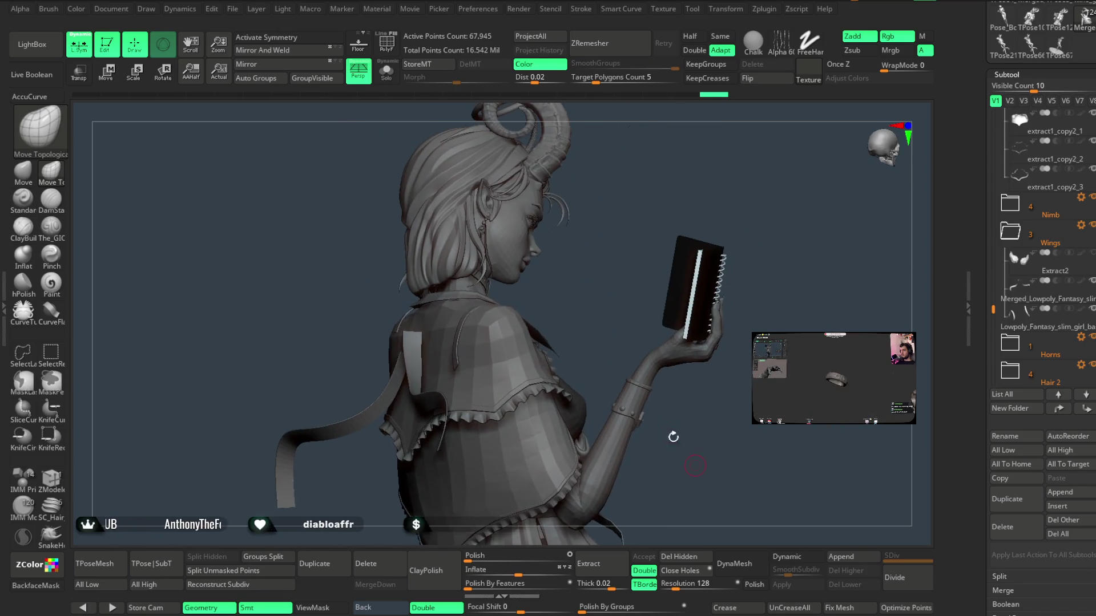
- Select the low-poly body base mesh and orbit the shoulder between front and side views
left_click(470, 317, "alt")
mouse_move(594, 268)
left_mouse_down()
mouse_move(617, 308)
mouse_move(611, 256)
mouse_move(491, 325)
mouse_move(597, 252)
mouse_move(597, 240)
mouse_move(548, 315)
left_mouse_up()
key("space")
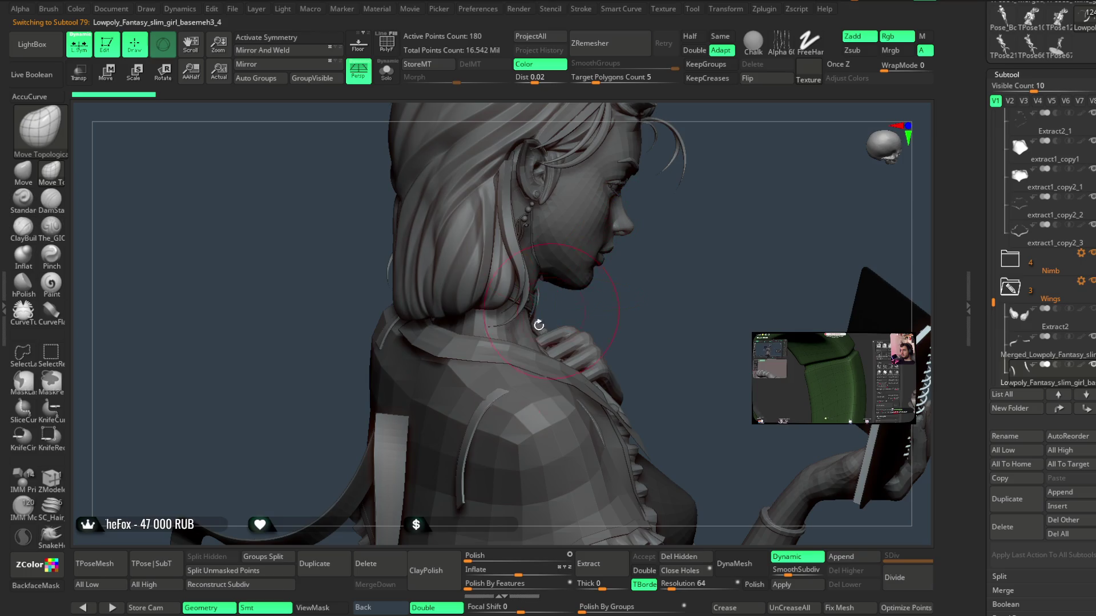
left_click_drag(635, 305, 553, 350)
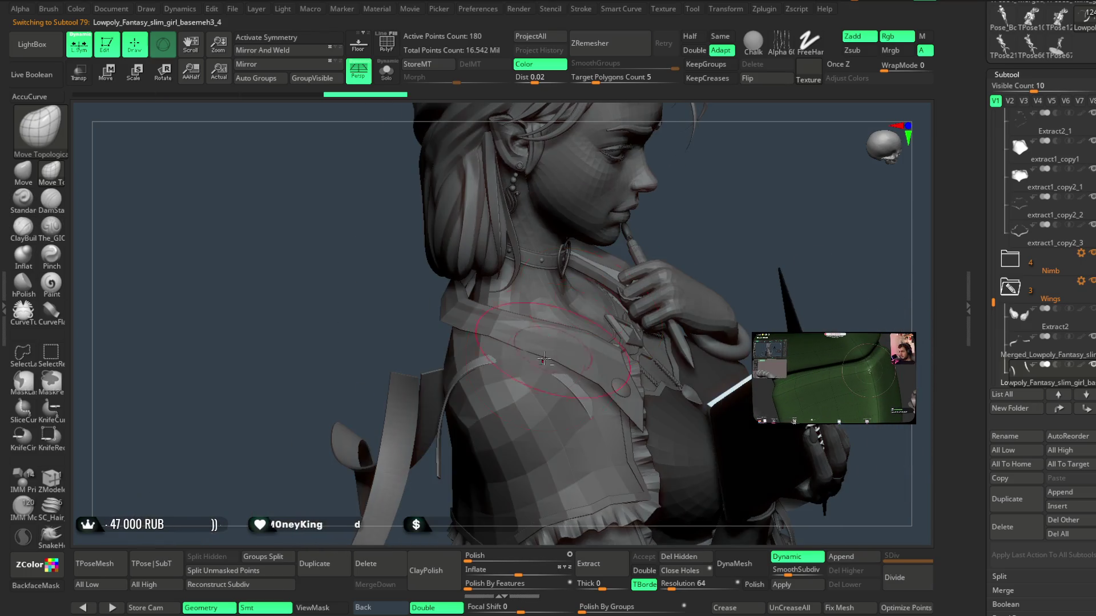
mouse_move(708, 207)
left_mouse_down()
mouse_move(673, 211)
mouse_move(465, 358)
left_mouse_up()
mouse_move(713, 202)
left_mouse_down()
mouse_move(678, 174)
mouse_move(650, 184)
mouse_move(656, 145)
mouse_move(646, 164)
mouse_move(612, 166)
mouse_move(650, 136)
mouse_move(641, 195)
mouse_move(629, 193)
mouse_move(594, 228)
mouse_move(602, 242)
mouse_move(616, 208)
mouse_move(613, 237)
mouse_move(548, 267)
left_mouse_up()
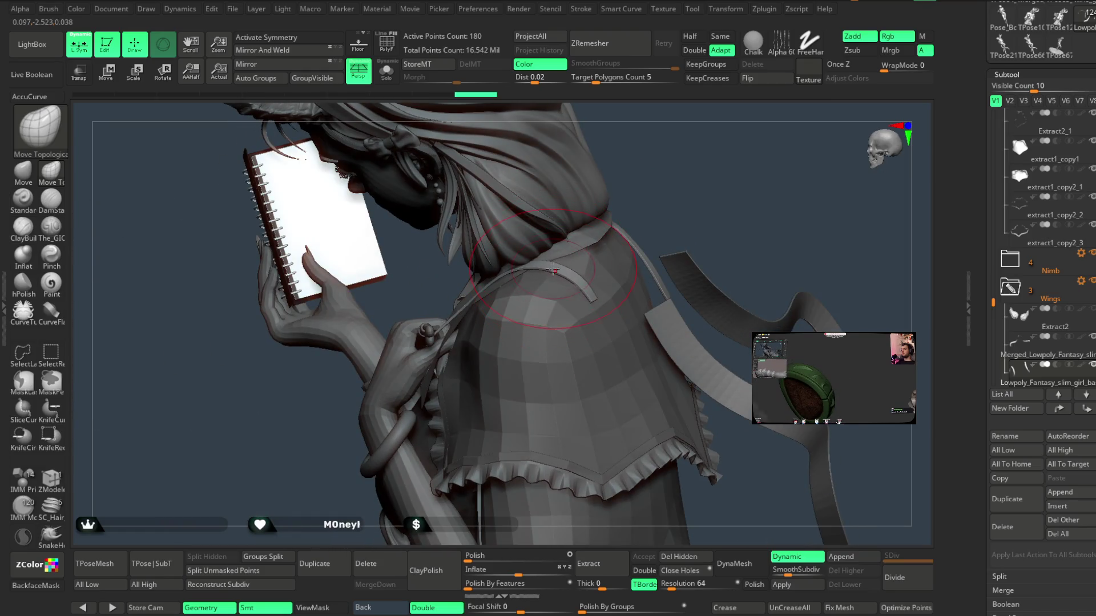
left_click_drag(622, 228, 644, 206)
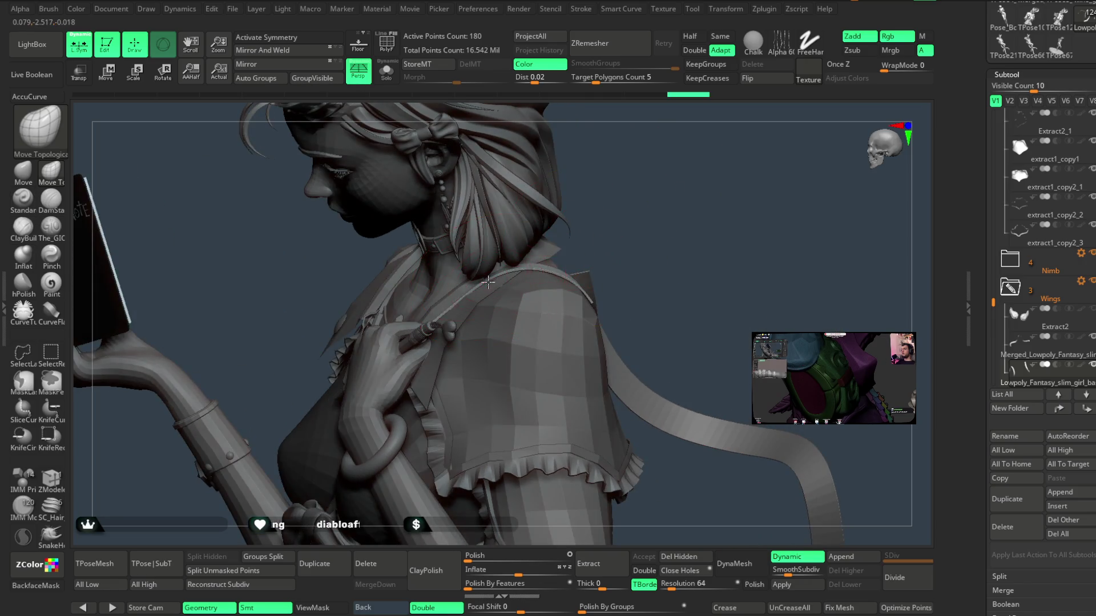
mouse_move(515, 276)
left_mouse_down()
mouse_move(673, 196)
mouse_move(673, 210)
mouse_move(612, 213)
mouse_move(497, 323)
left_mouse_up()
mouse_move(622, 245)
left_mouse_down()
mouse_move(660, 215)
mouse_move(636, 237)
mouse_move(598, 233)
mouse_move(626, 262)
mouse_move(611, 306)
mouse_move(490, 327)
left_mouse_up()
mouse_move(633, 197)
left_mouse_down()
mouse_move(594, 196)
mouse_move(483, 328)
left_mouse_up()
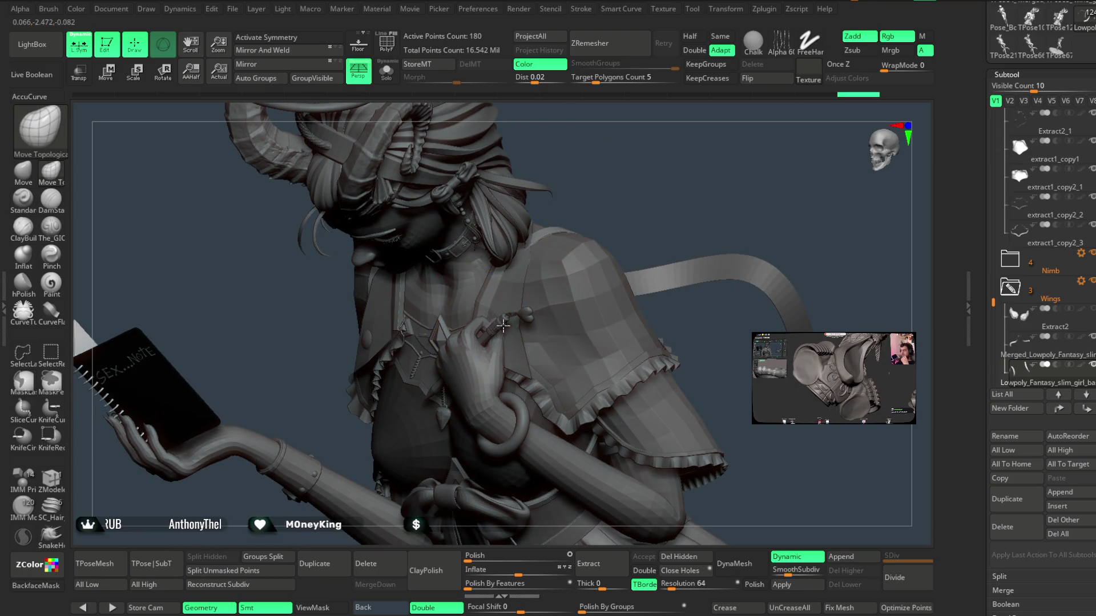
mouse_move(631, 197)
left_mouse_down()
mouse_move(635, 171)
mouse_move(628, 200)
mouse_move(609, 193)
mouse_move(617, 223)
mouse_move(554, 277)
mouse_move(552, 253)
left_mouse_up()
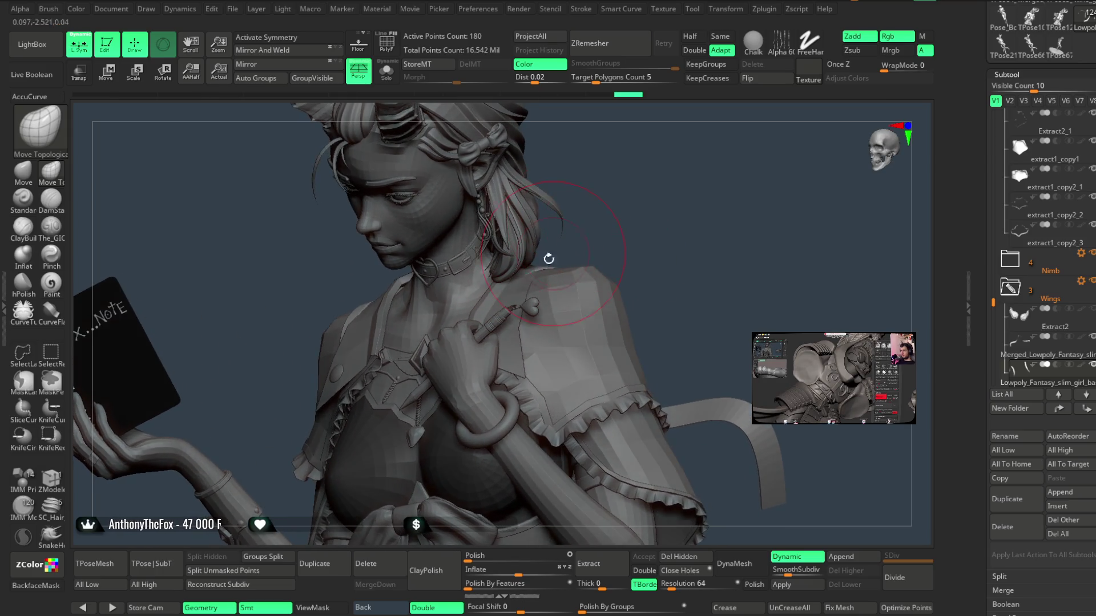
left_click(519, 294, "alt")
- Orbit around the cape's collar and shoulder, then frame the whole figure
left_click_drag(519, 294, 503, 245)
key("space")
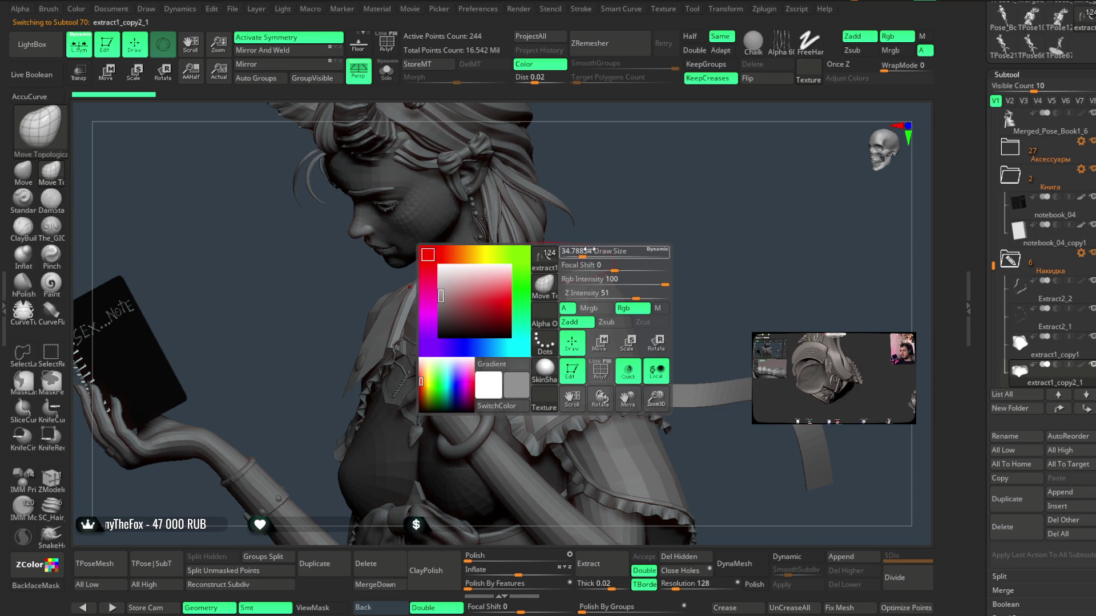
mouse_move(581, 252)
left_mouse_down()
mouse_move(595, 196)
mouse_move(599, 235)
mouse_move(369, 276)
left_mouse_up()
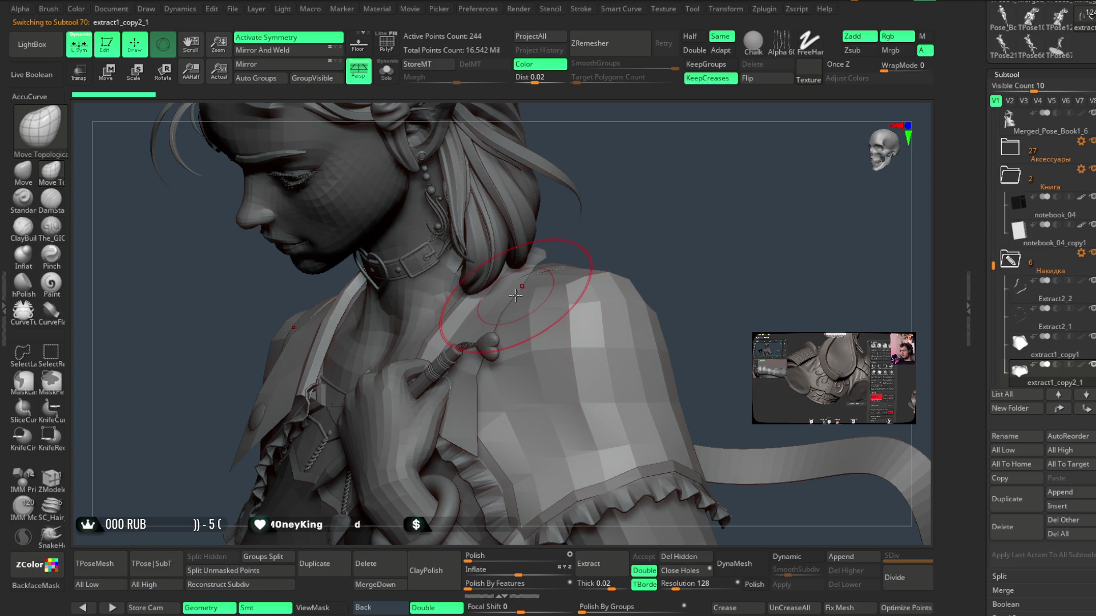
mouse_move(516, 295)
right_mouse_down()
mouse_move(567, 232)
mouse_move(542, 261)
right_mouse_up()
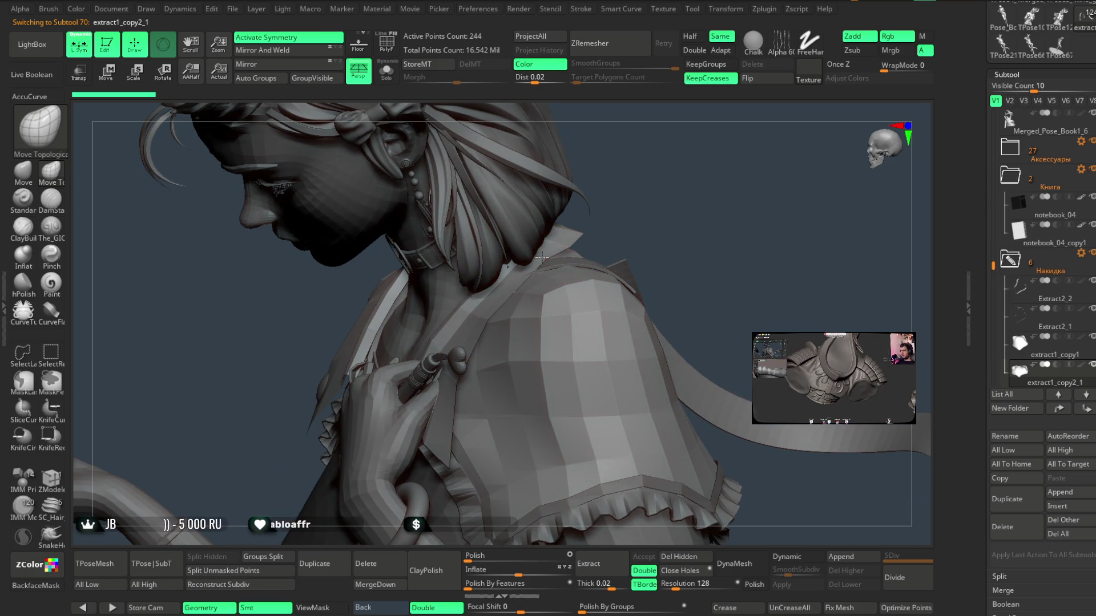
key("f")
mouse_move(655, 146)
right_mouse_down()
mouse_move(641, 160)
mouse_move(636, 147)
mouse_move(629, 185)
mouse_move(619, 166)
mouse_move(634, 176)
mouse_move(751, 163)
mouse_move(673, 164)
mouse_move(628, 184)
right_mouse_up()
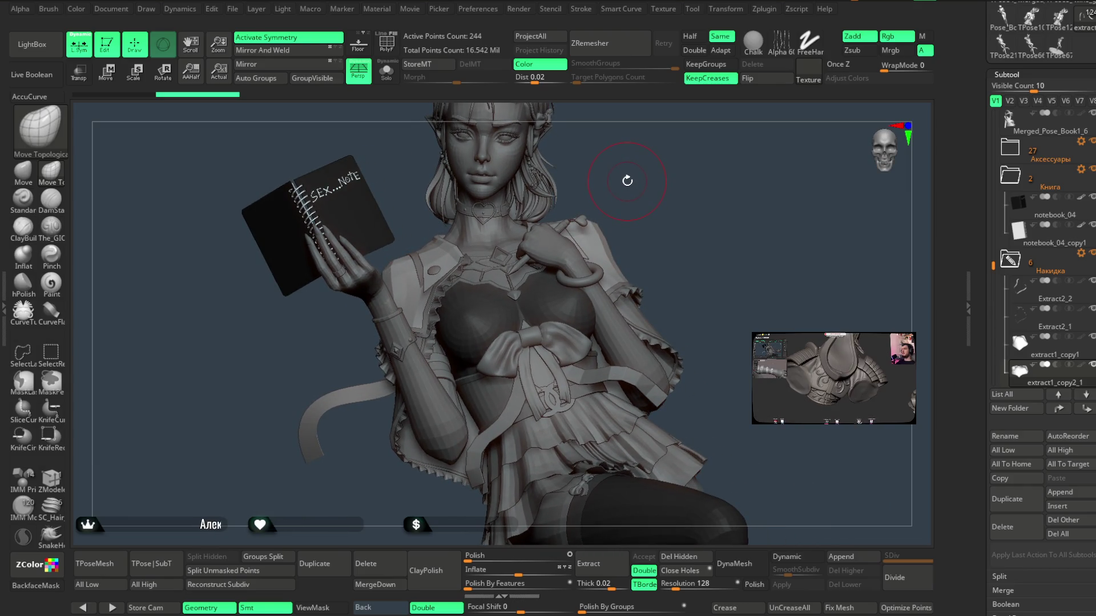
mouse_move(629, 175)
right_mouse_down()
mouse_move(742, 164)
mouse_move(646, 166)
mouse_move(631, 178)
right_mouse_up()
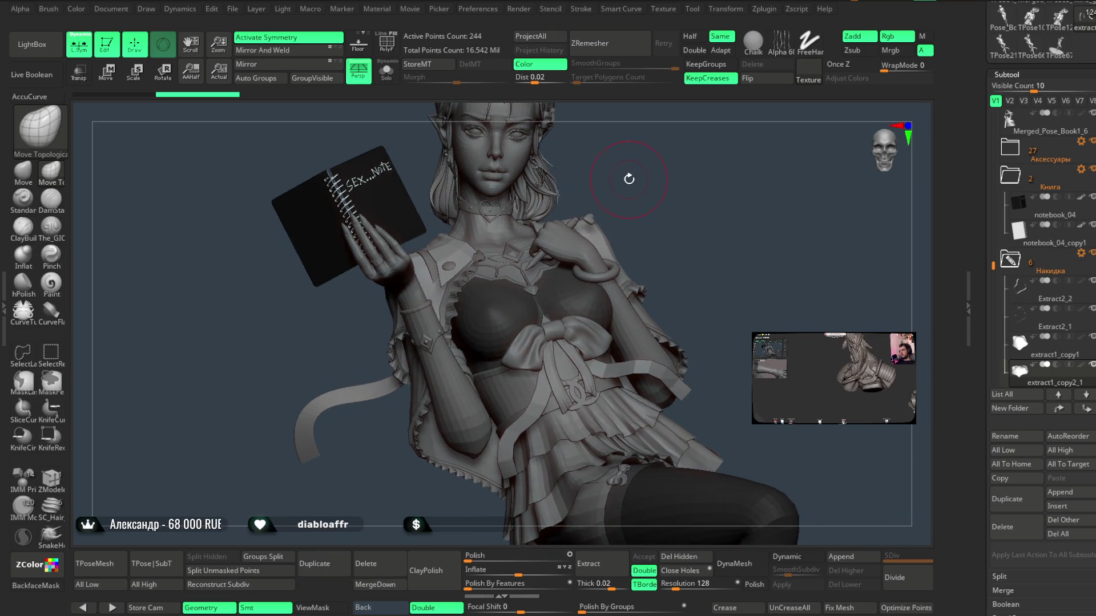
- Show the Extract2 wings behind the figure from the SubTool list
left_click_drag(995, 268, 994, 306)
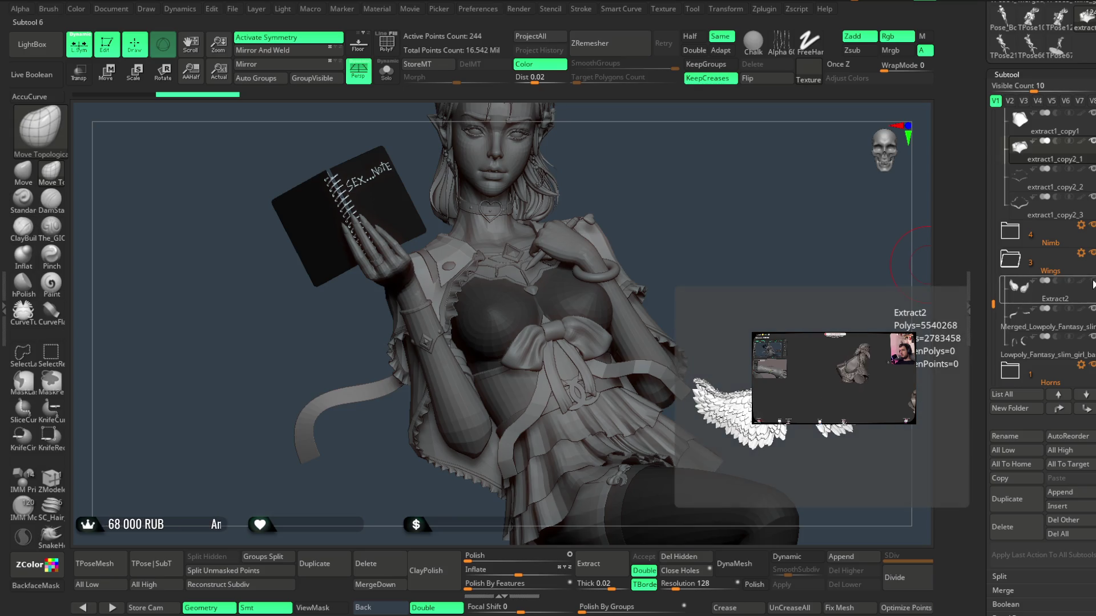
left_click(1092, 281)
right_click_drag(672, 164, 675, 169)
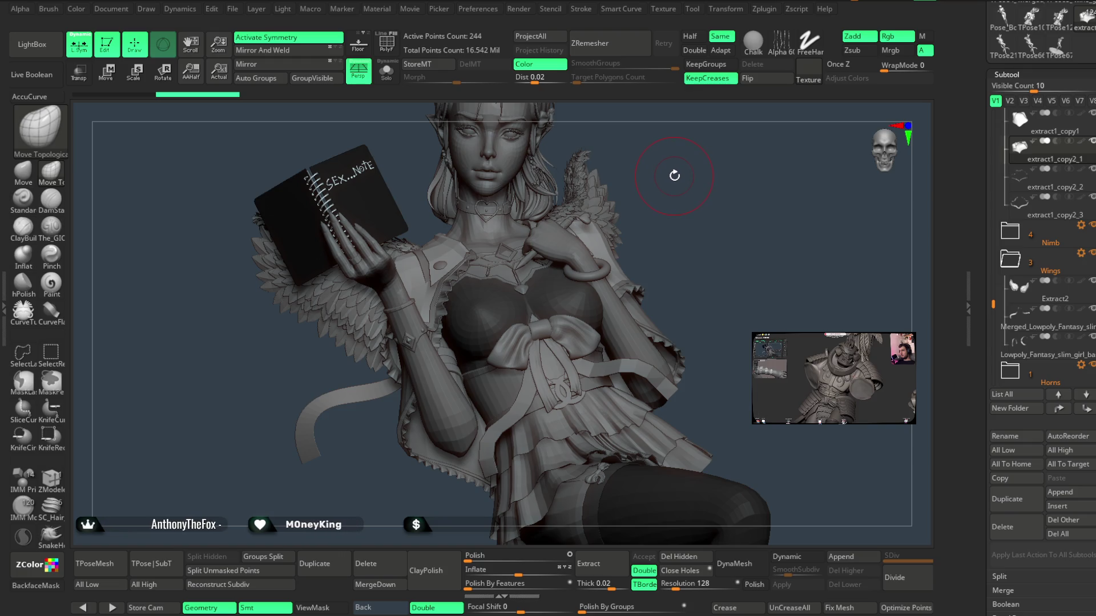